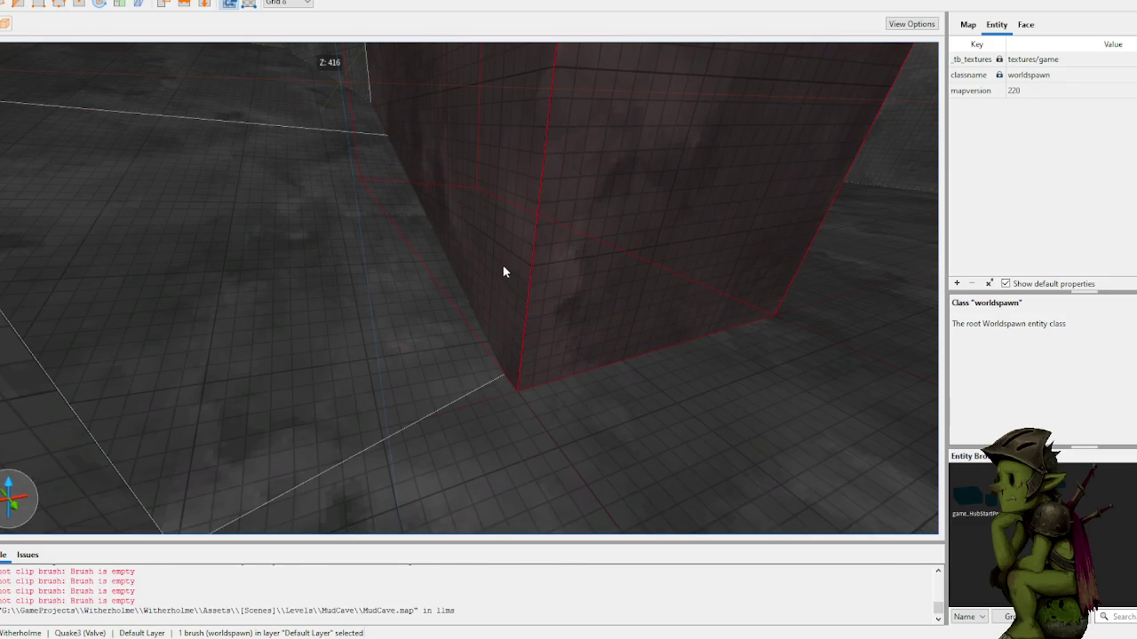
Step: Clip the first wall brush along its edge using two stacked clip points
mouse_move(460, 256)
mouse_down()
mouse_move(449, 246)
mouse_move(523, 246)
mouse_move(515, 238)
mouse_move(447, 294)
mouse_up()
click(447, 294)
click(446, 200)
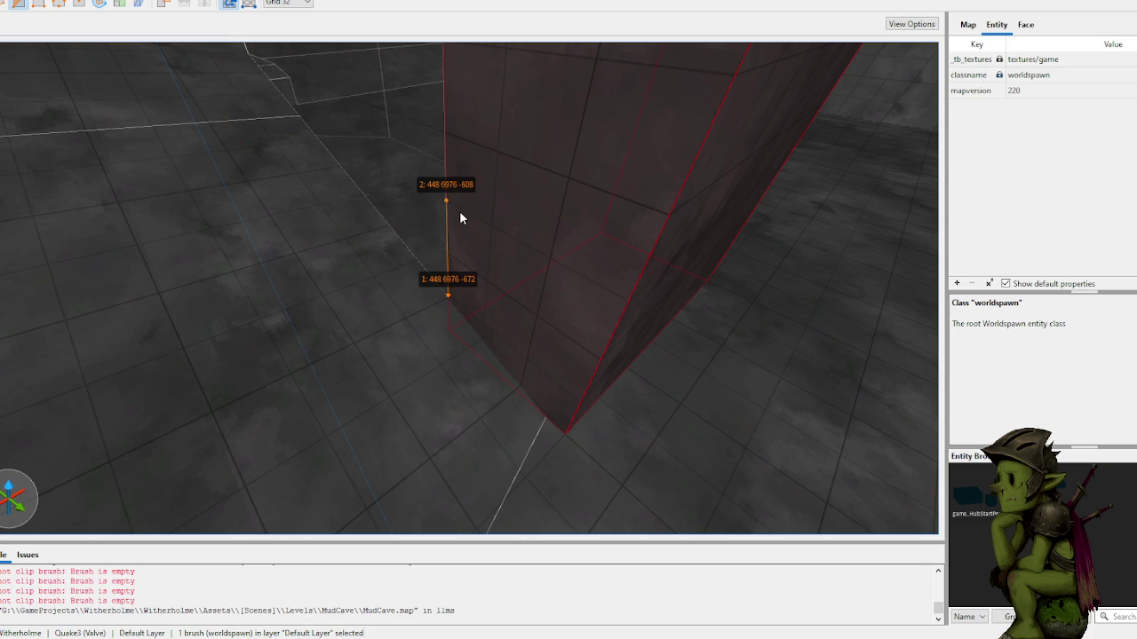
key(Return)
key(Escape)
Step: Select the wall brush across the room and widen it by pulling its face right
mouse_move(460, 218)
mouse_down()
mouse_move(379, 216)
mouse_move(337, 297)
mouse_up()
click(311, 306)
key(w)
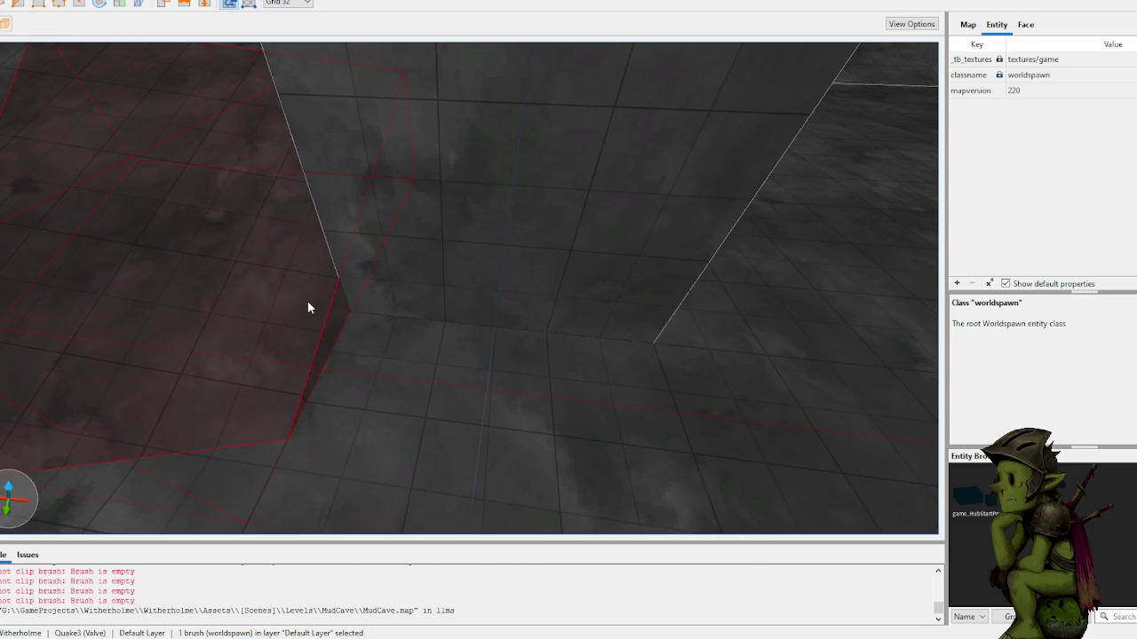
drag(335, 327, 398, 331)
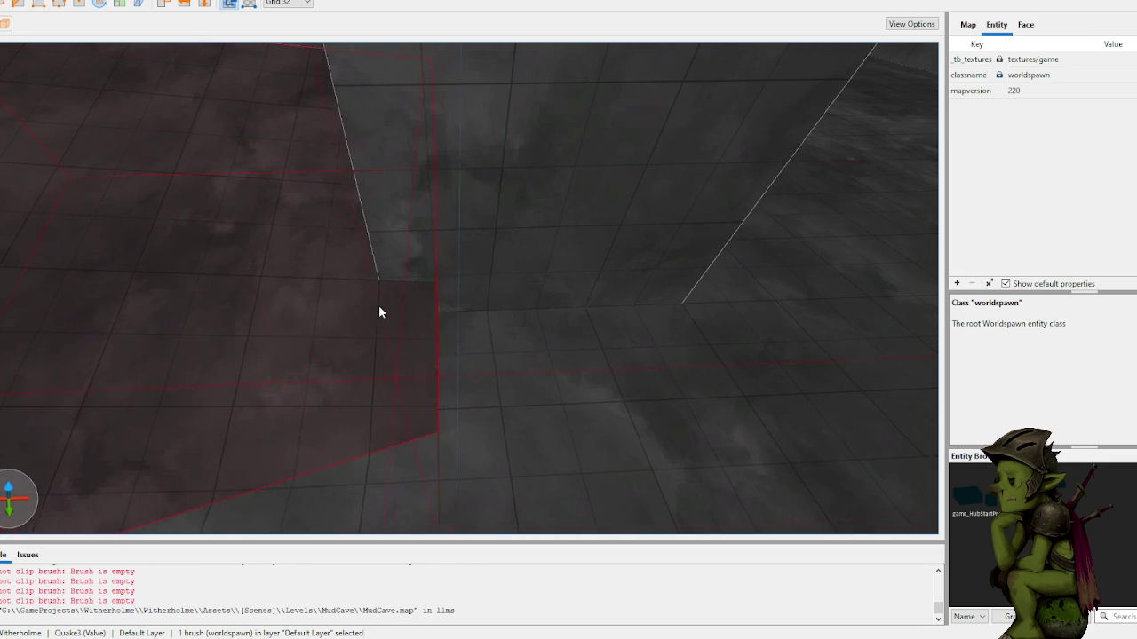
Step: Clip that widened wall brush with two clip points, keeping both halves
key(c)
click(385, 338)
click(395, 304)
key(Tab)
key(Tab)
key(Return)
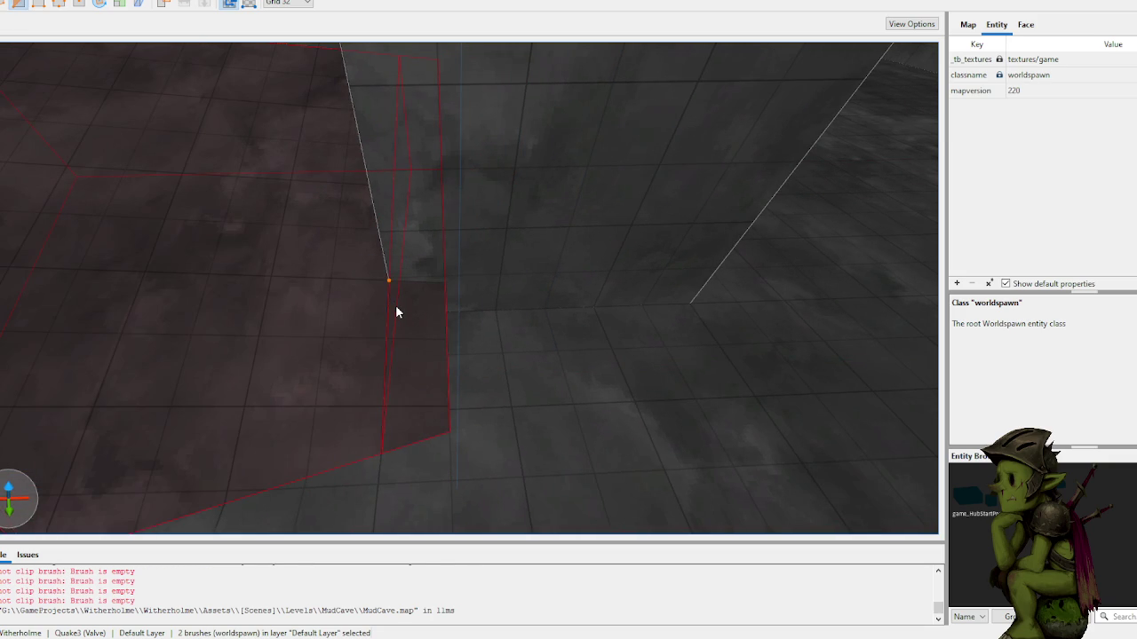
Step: Try clipping the upper brush piece, then discard the misplaced clip points
click(408, 233)
key(Escape)
key(c)
click(466, 300)
click(506, 215)
key(c)
click(489, 183)
click(463, 232)
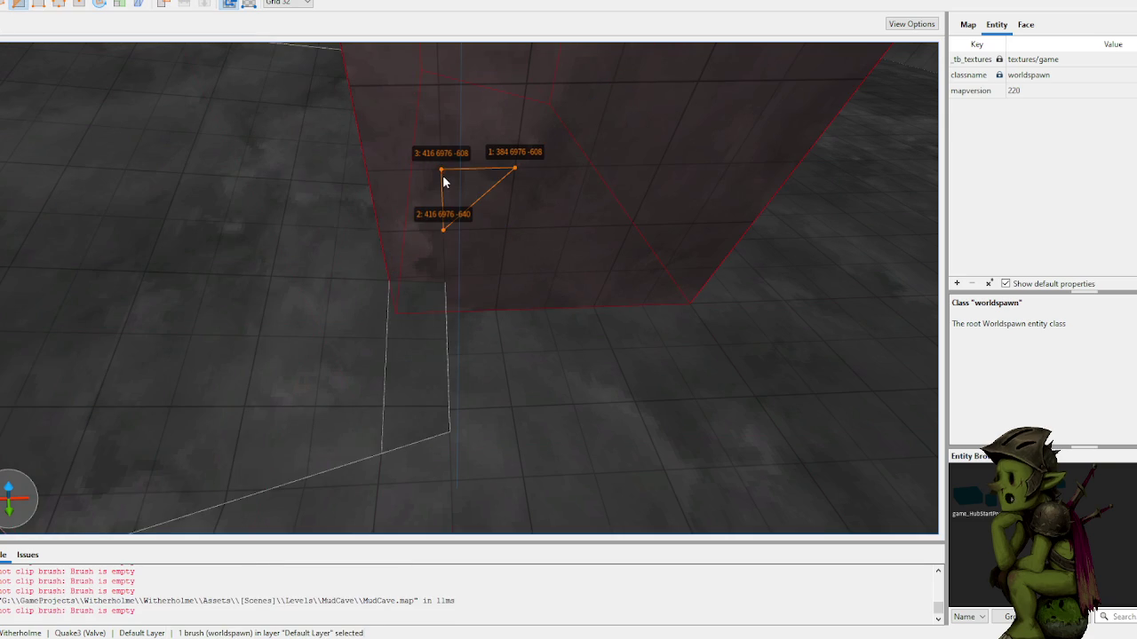
key(Escape)
key(Escape)
Step: Cut the thin brush strip with three triangle clip points, then select the wall-base wedge
click(425, 366)
click(514, 167)
click(441, 169)
click(459, 246)
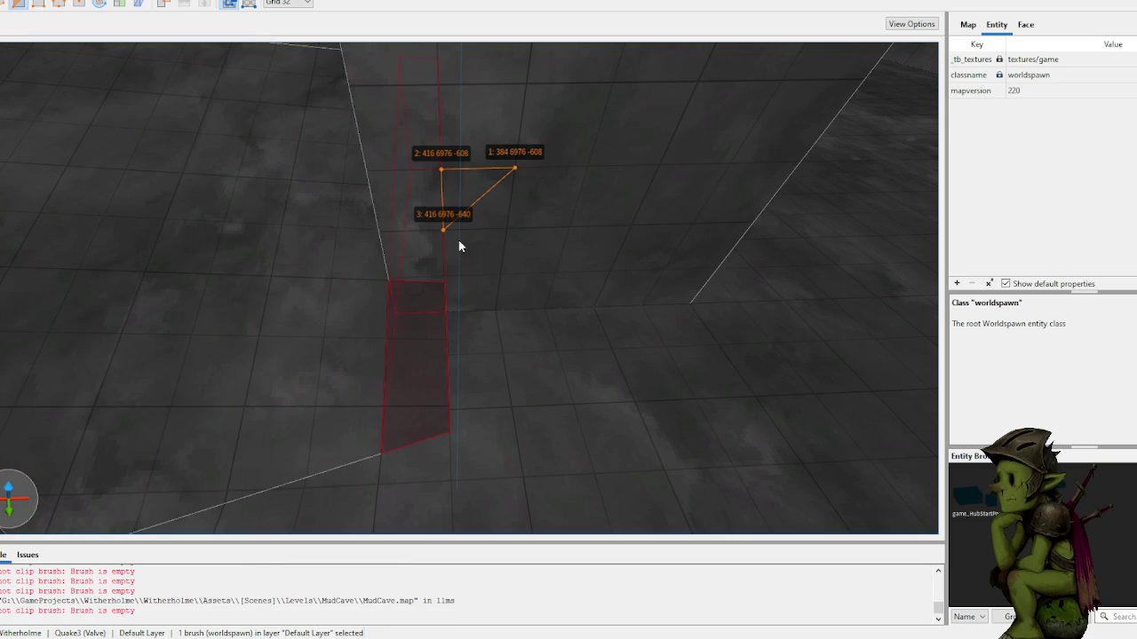
key(Escape)
key(Escape)
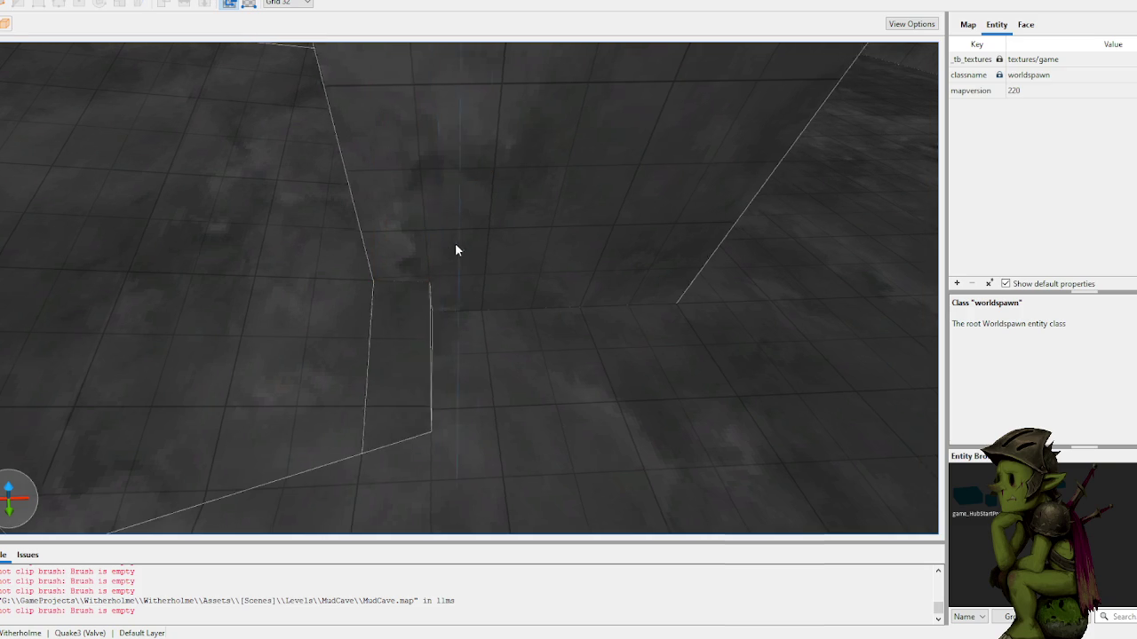
shift+double_click(401, 260)
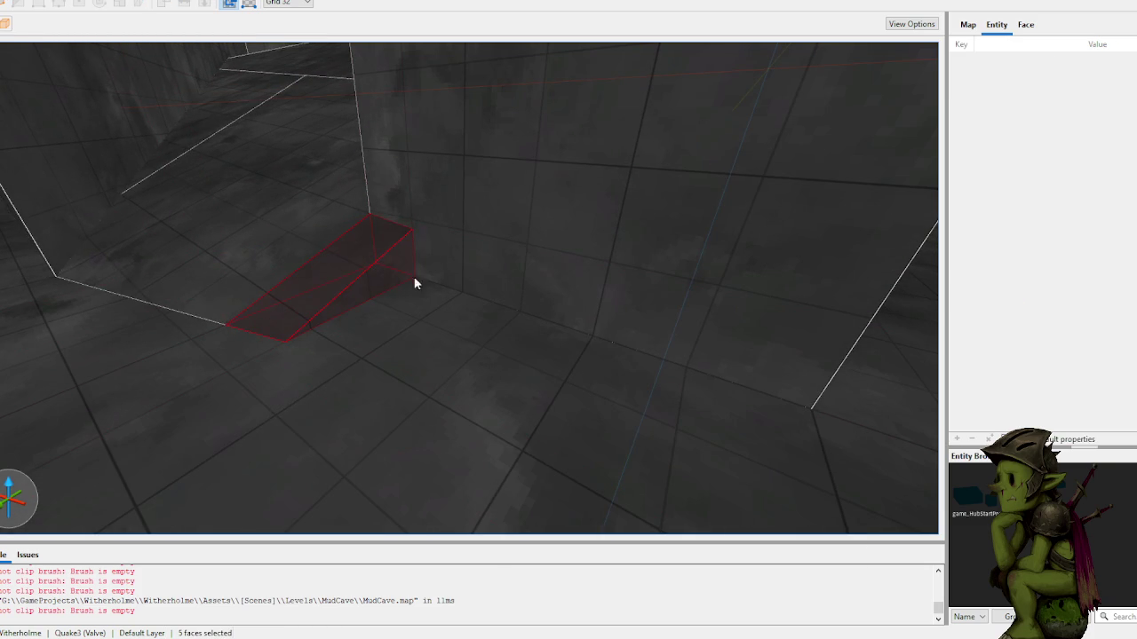
Step: Stretch the wall-base wedge toward the lower right along the wall
click(378, 253)
mouse_move(378, 253)
mouse_down()
mouse_move(525, 332)
mouse_move(905, 483)
mouse_move(684, 418)
mouse_move(620, 410)
mouse_move(628, 418)
mouse_move(637, 415)
mouse_move(591, 343)
mouse_move(495, 294)
mouse_up()
mouse_move(401, 189)
mouse_down()
mouse_move(432, 221)
mouse_move(471, 236)
mouse_move(451, 221)
mouse_move(465, 221)
mouse_move(429, 248)
mouse_move(436, 258)
mouse_move(482, 246)
mouse_up()
Step: Clip the next wall brush along its edge with two clip points
click(413, 233)
key(c)
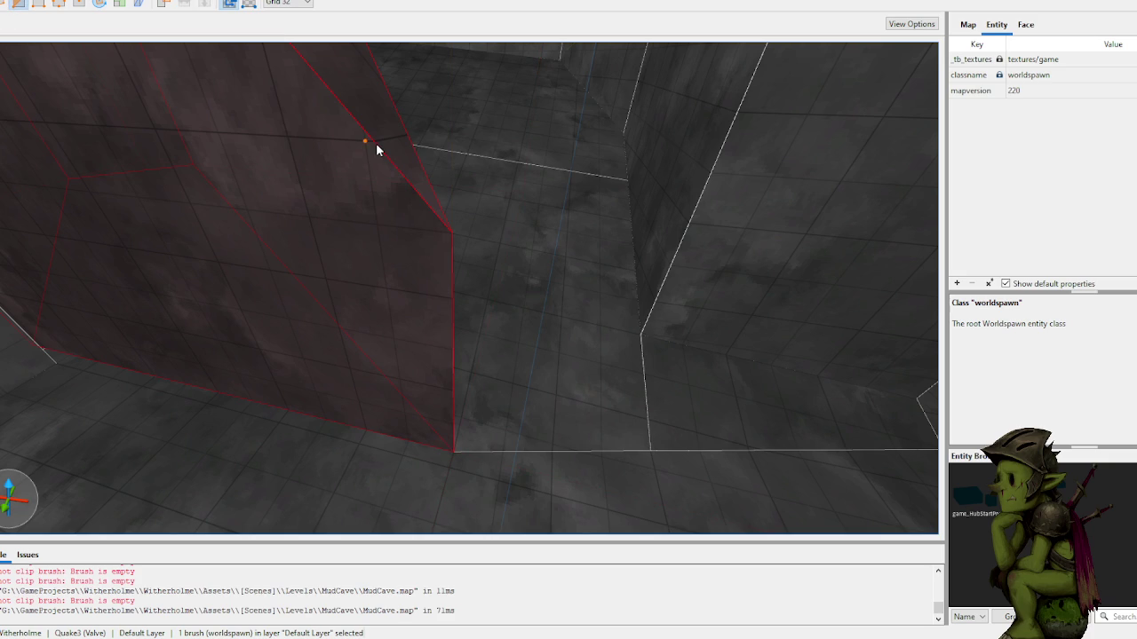
click(376, 143)
click(383, 222)
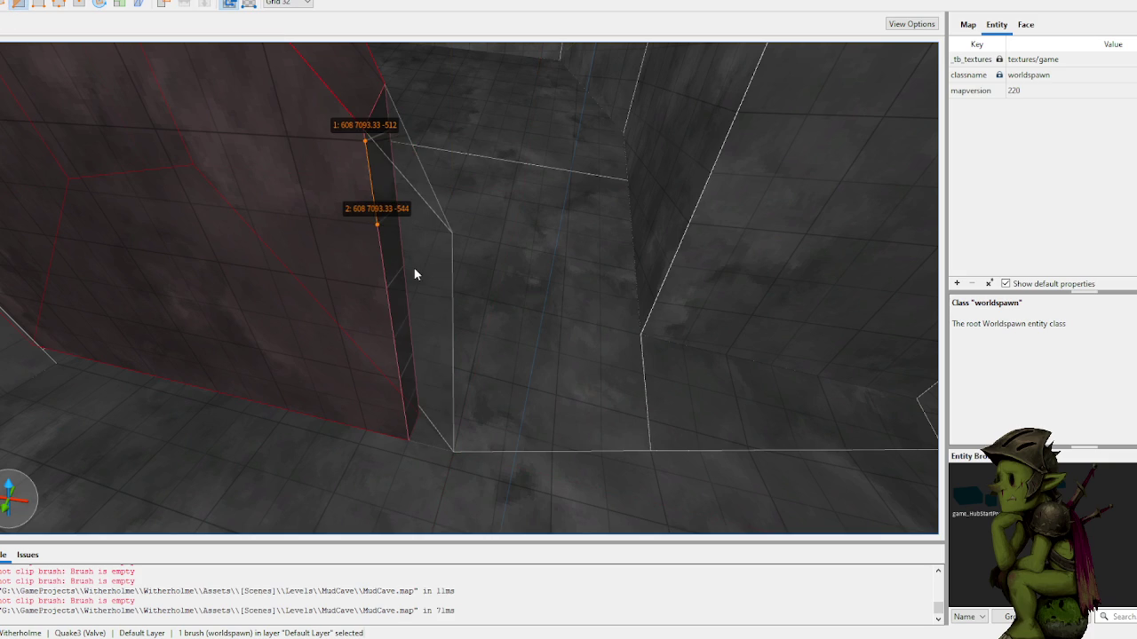
key(Tab)
key(Tab)
key(Tab)
key(Return)
Step: Turn toward the 32×32×32 block at the cave corner and select it
mouse_move(414, 274)
mouse_down()
mouse_move(427, 269)
mouse_move(411, 255)
mouse_move(401, 266)
mouse_move(432, 266)
mouse_move(247, 358)
mouse_move(505, 258)
mouse_move(610, 243)
mouse_move(563, 240)
mouse_move(574, 246)
mouse_move(563, 258)
mouse_move(580, 263)
mouse_move(508, 269)
mouse_up()
click(411, 258)
key(Escape)
Step: Clip the small corner block into a wedge using three clip points
click(578, 294)
scroll(576, 288, up, 4)
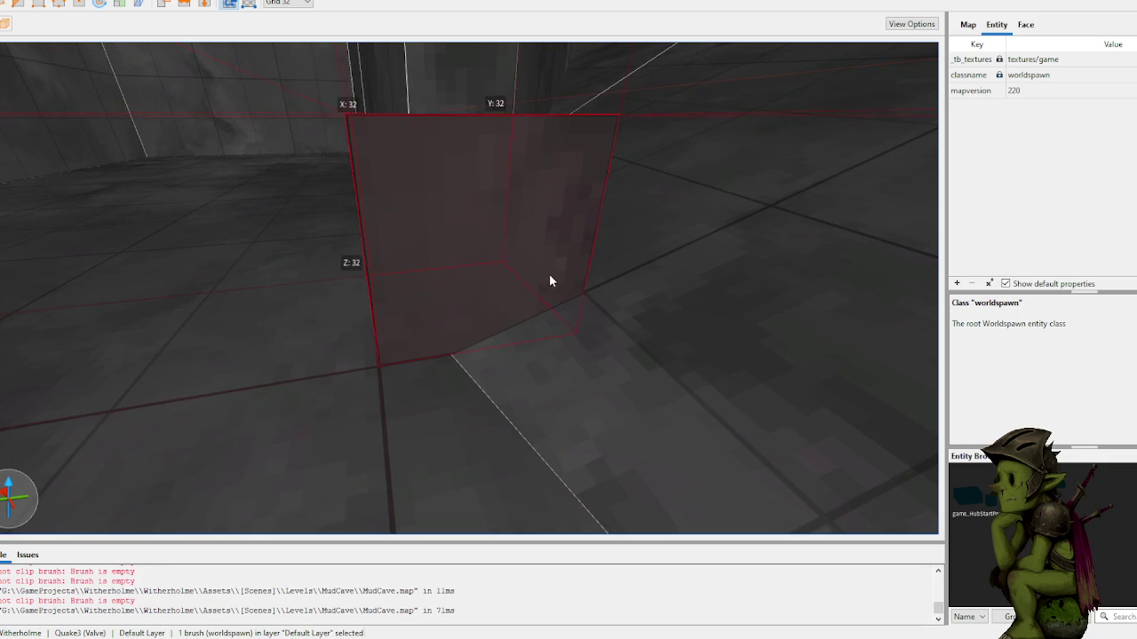
click(723, 230)
click(725, 355)
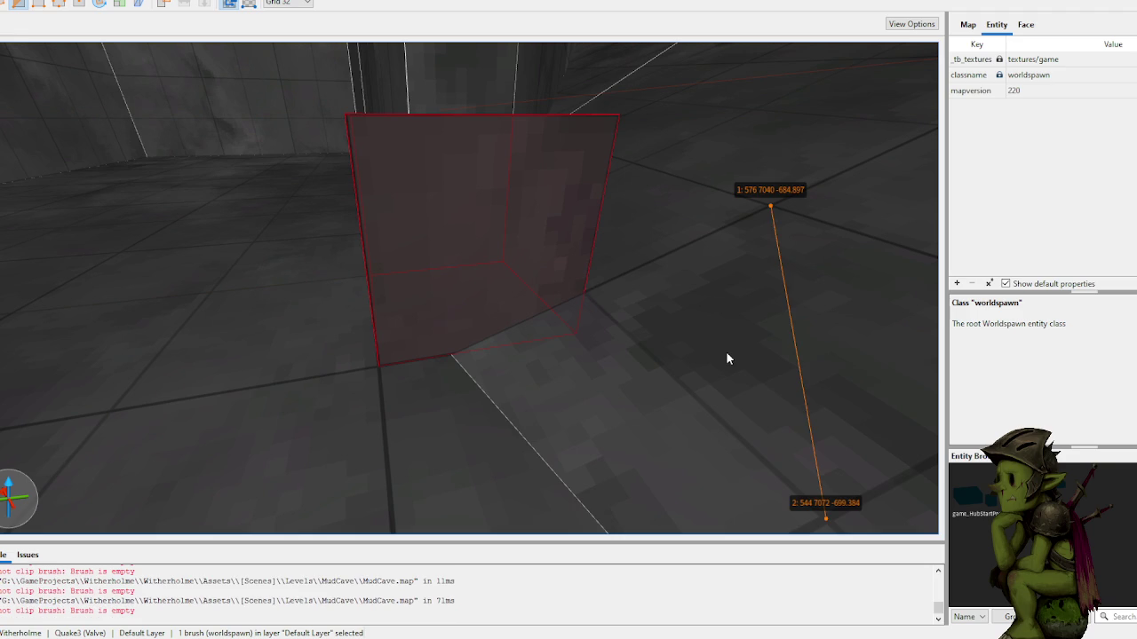
click(632, 259)
key(Tab)
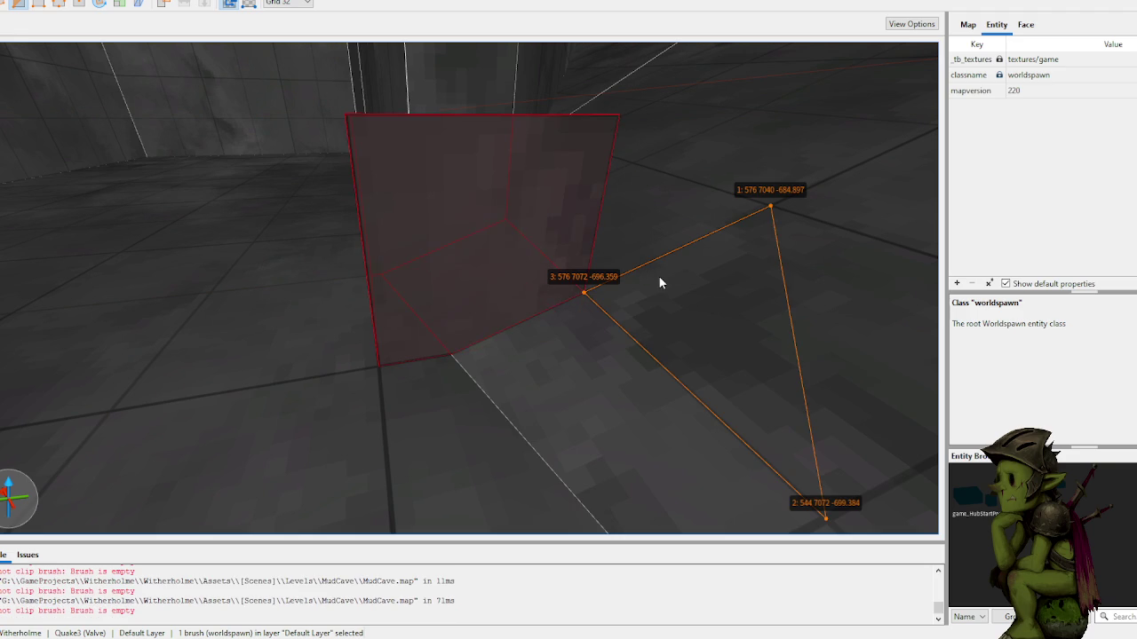
key(Tab)
key(Return)
key(Escape)
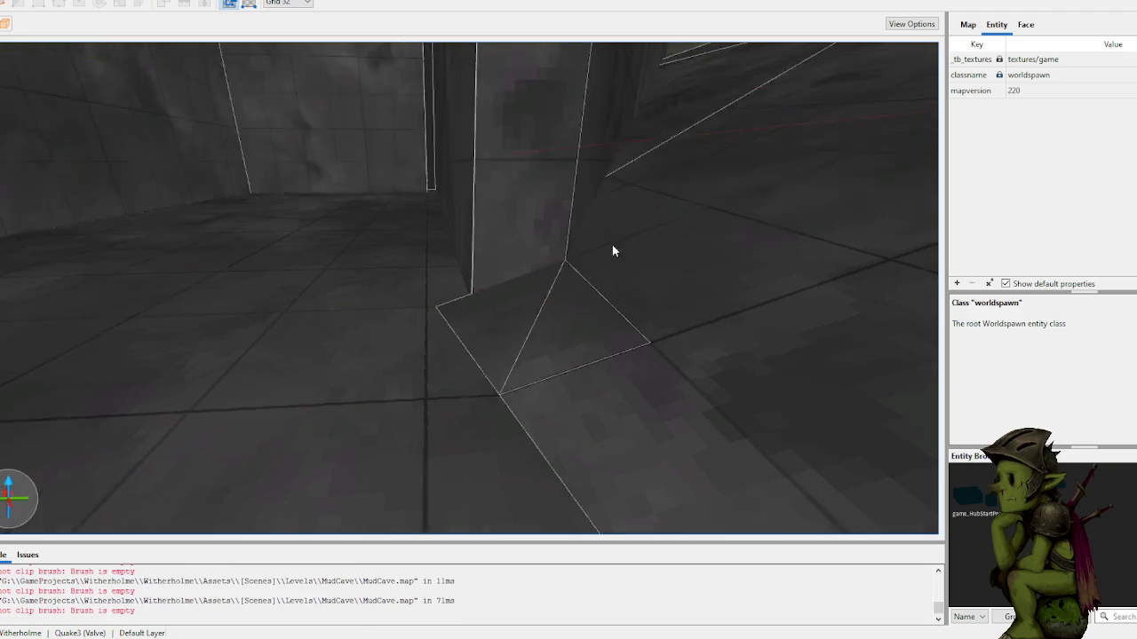
Step: Reselect the corner wedge, switching the grid to 1 and back to 32
click(593, 324)
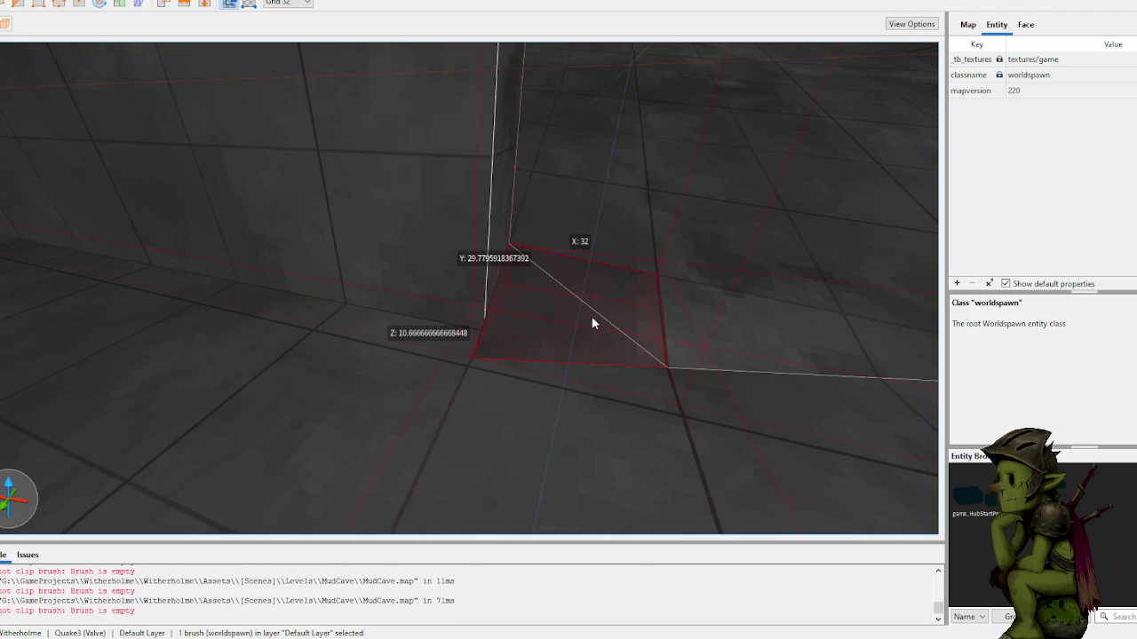
key(1)
click(436, 250)
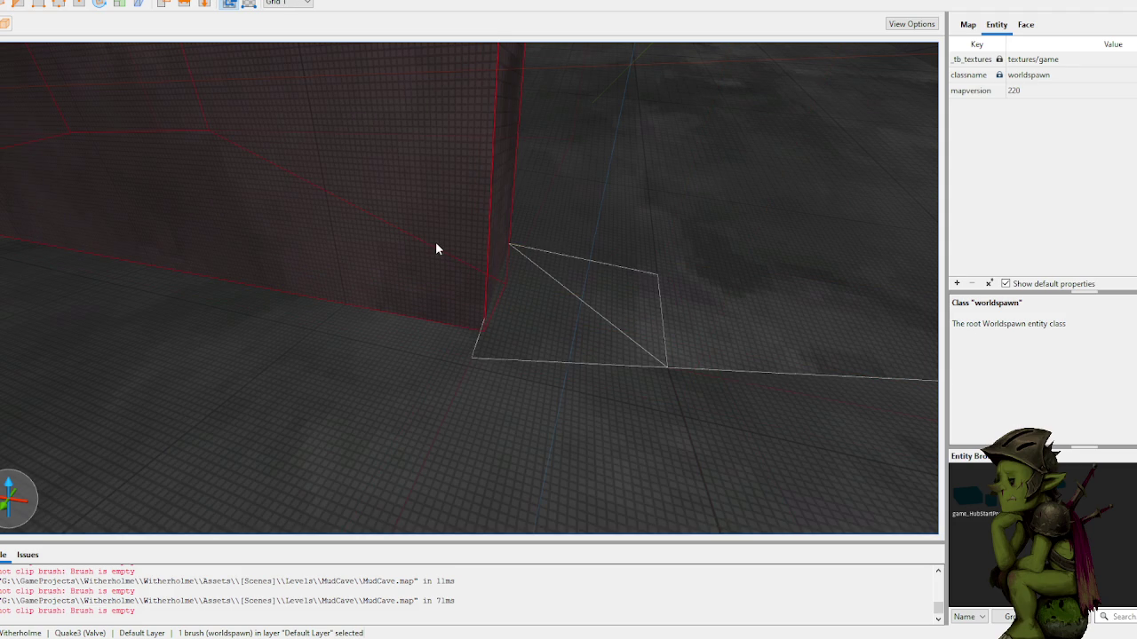
click(558, 327)
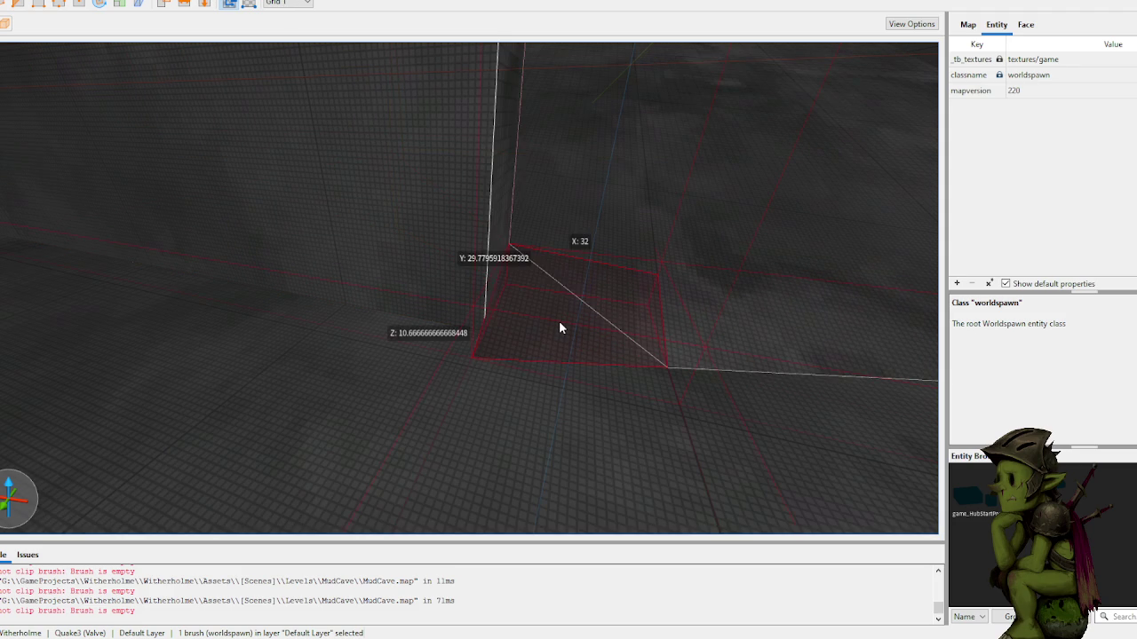
key(6)
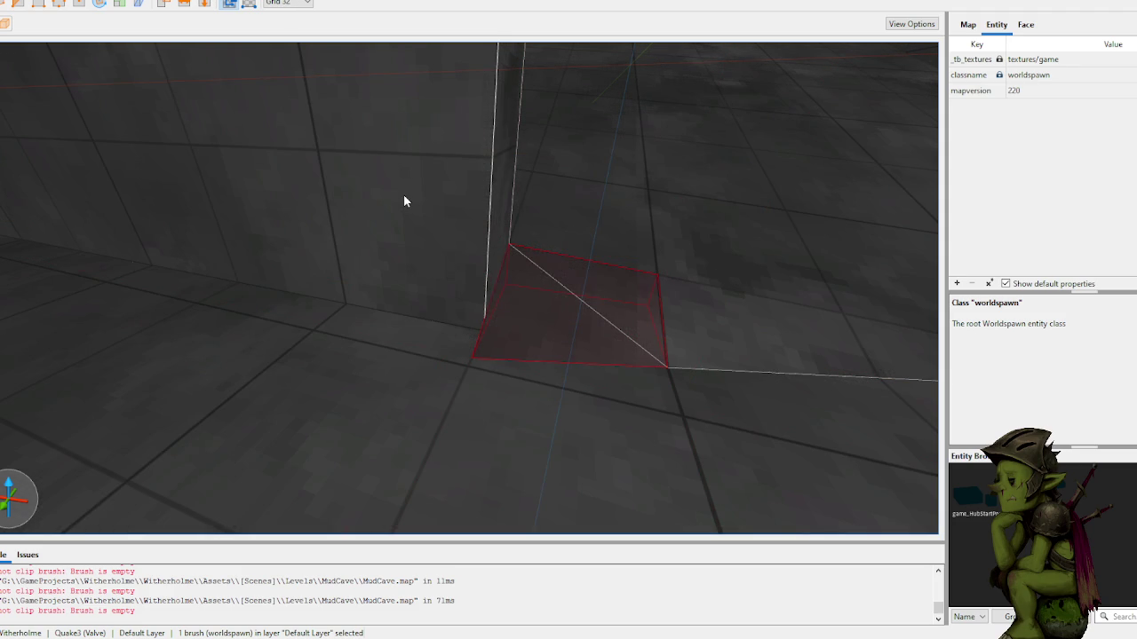
Step: Trim the wedge with three clip points on the wall, wall base and floor
click(367, 160)
click(465, 286)
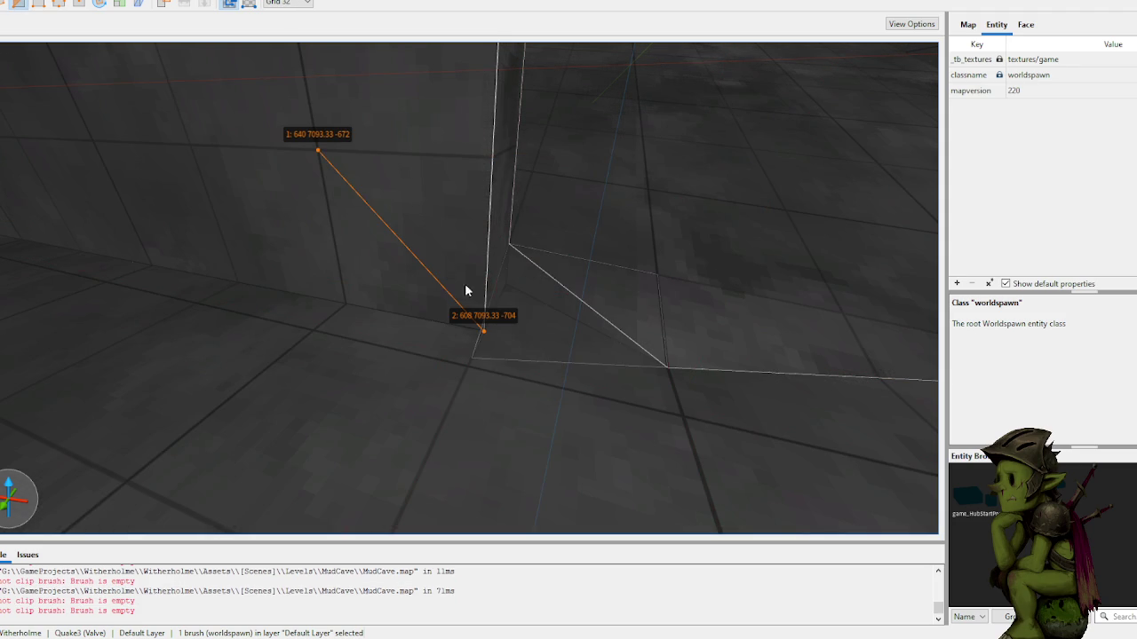
click(336, 283)
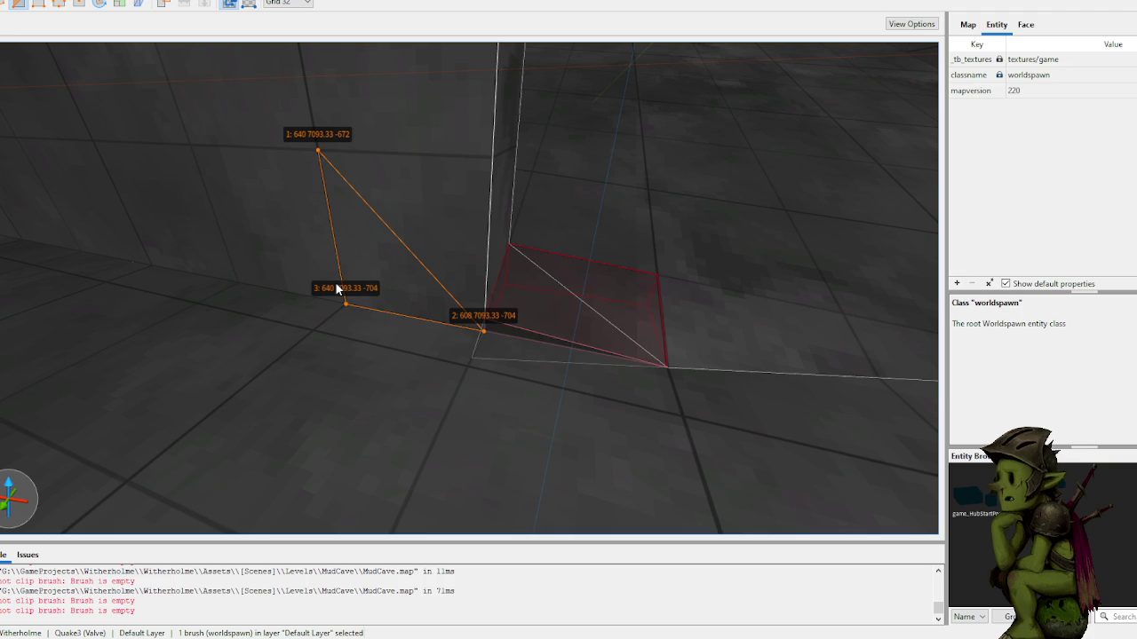
key(Return)
key(Escape)
key(Escape)
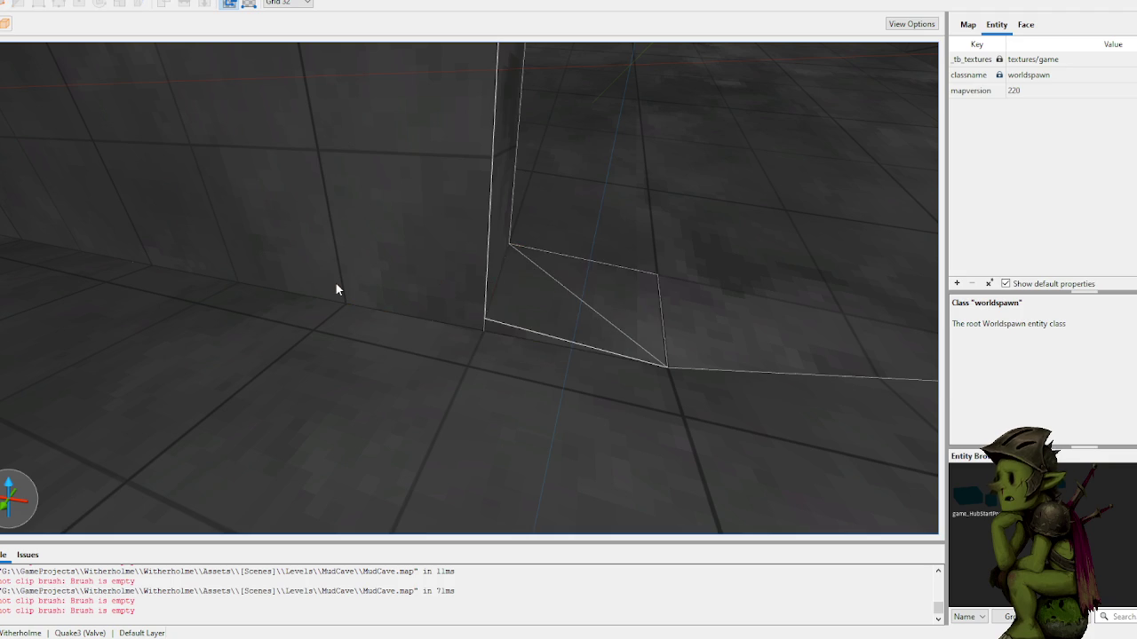
Step: Clip the trimmed wedge again from its top corner down to the floor
click(511, 336)
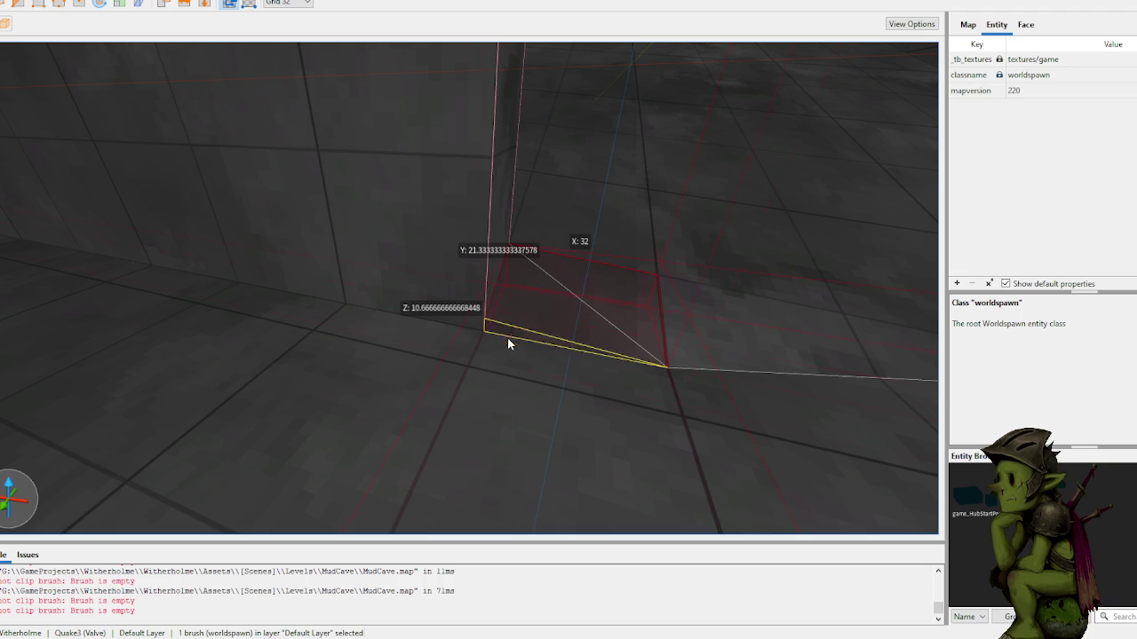
scroll(453, 463, down, 5)
scroll(490, 300, up, 5)
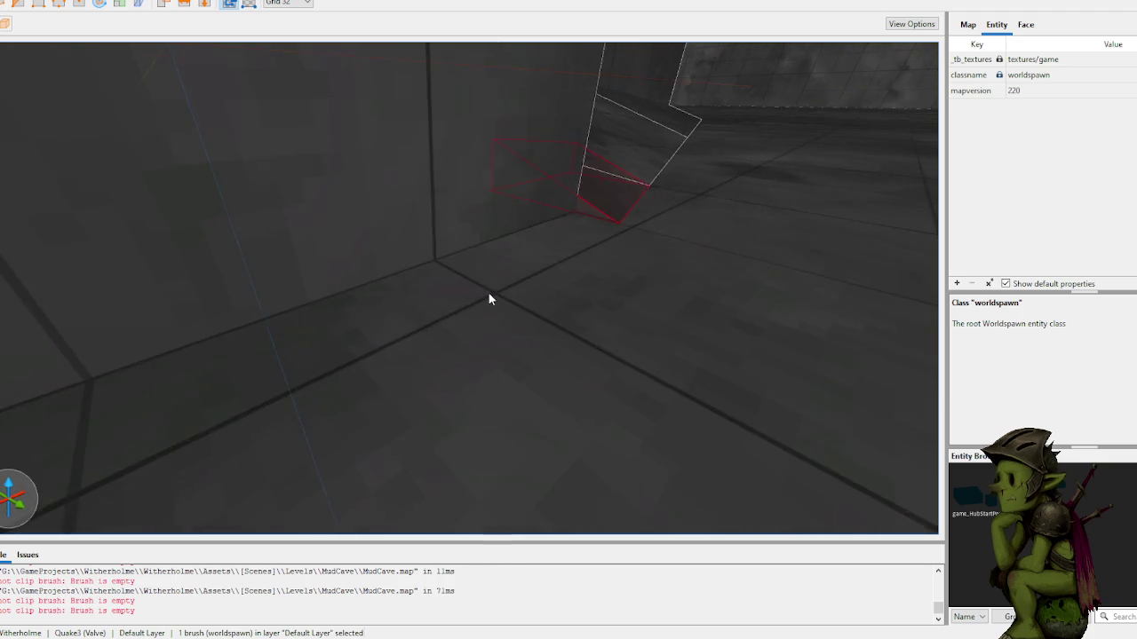
key(Down)
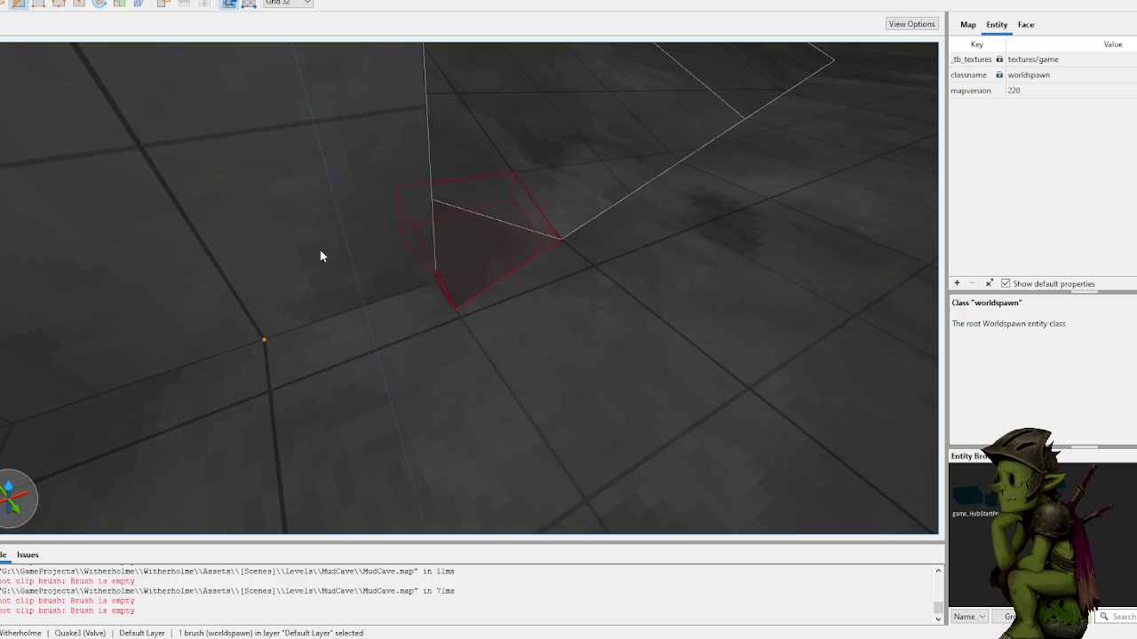
scroll(451, 190, up, 5)
scroll(451, 197, down, 5)
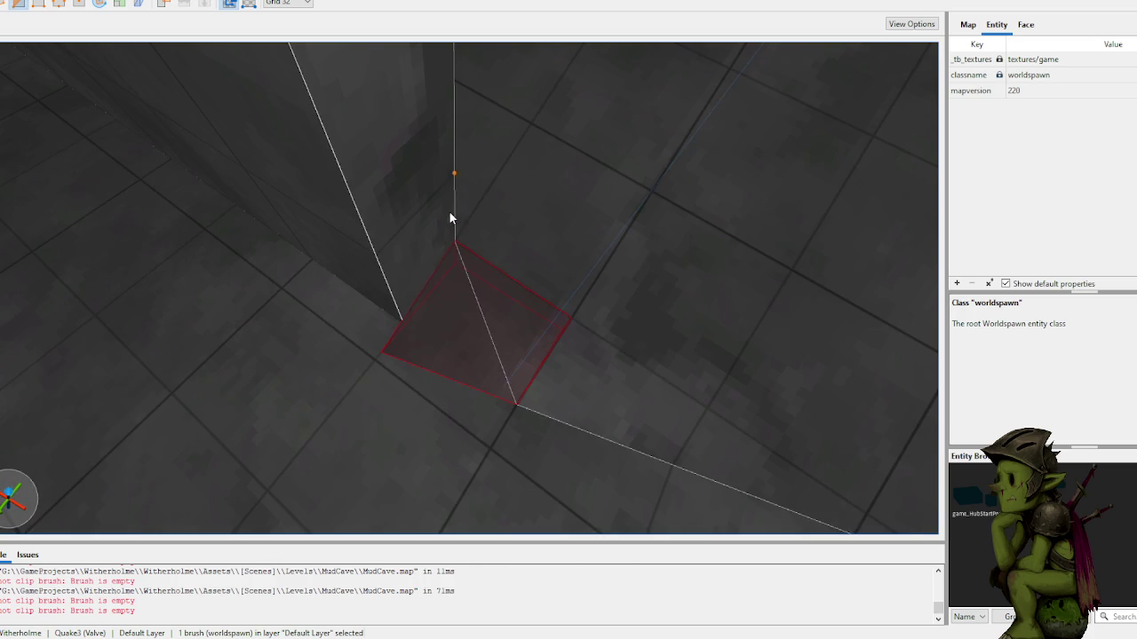
click(469, 270)
click(533, 334)
key(Return)
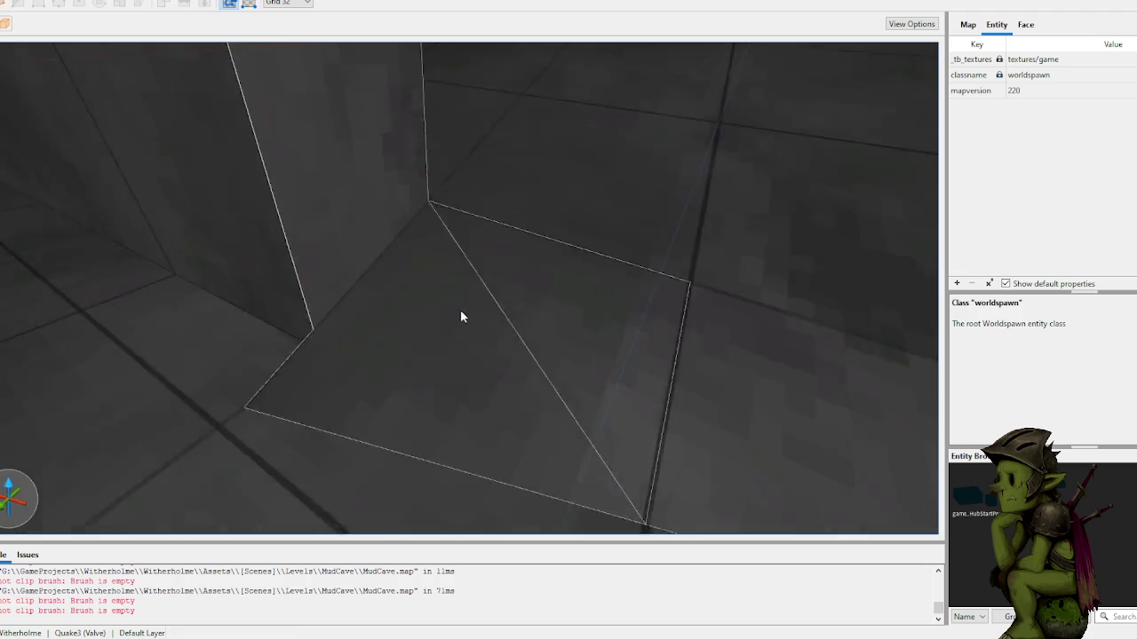
Step: Select the triangular floor brush and pull its corner toward the lower left
click(462, 316)
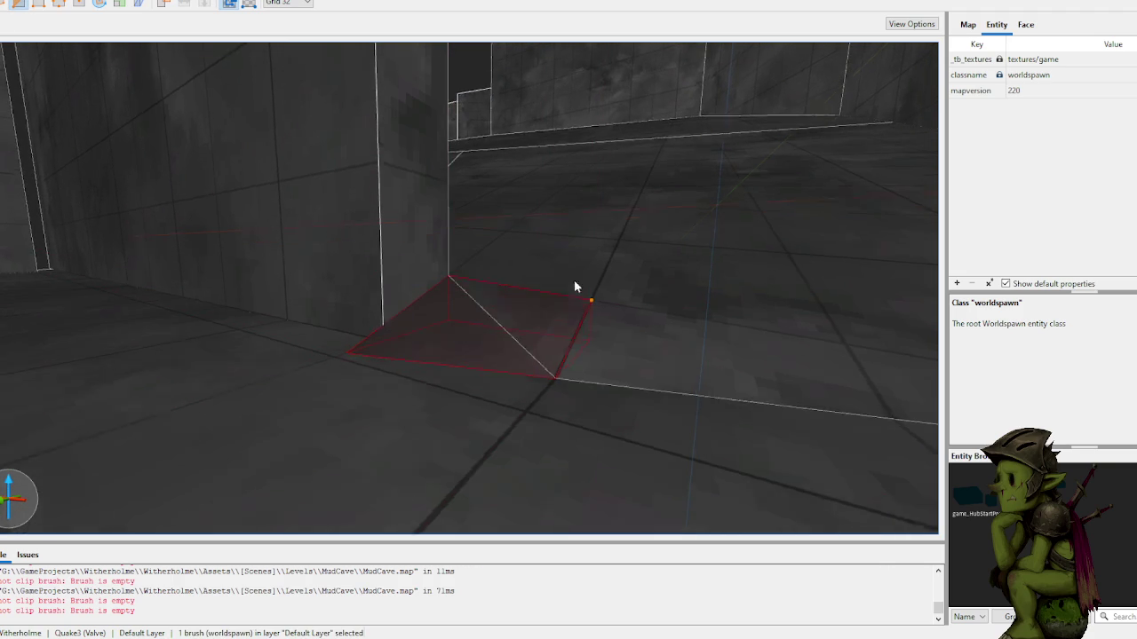
key(Escape)
click(575, 337)
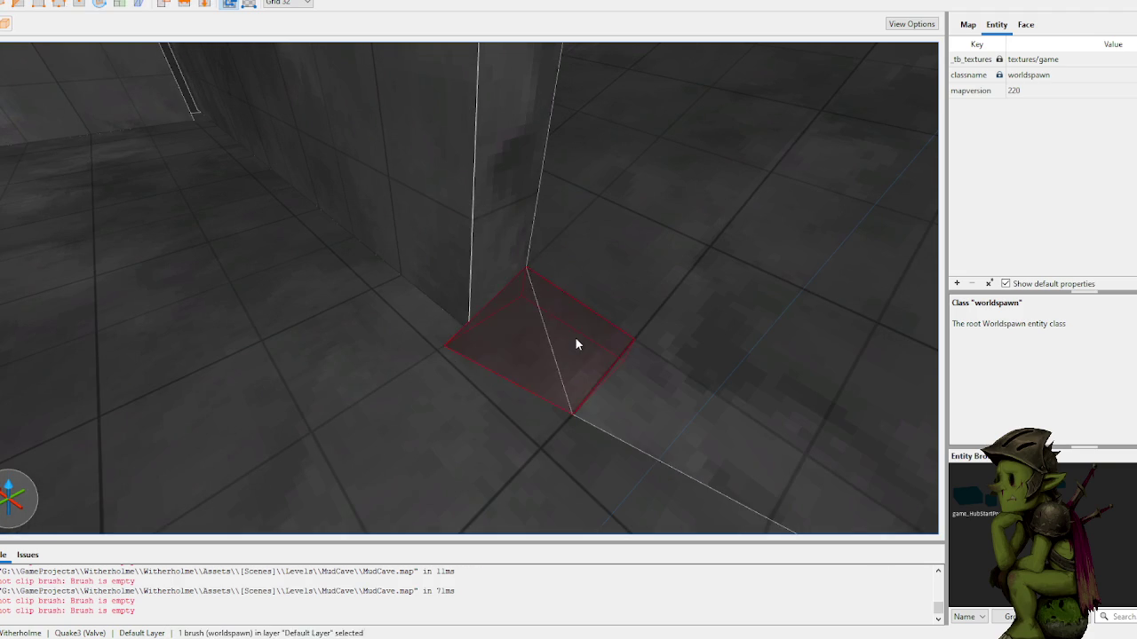
mouse_move(572, 346)
mouse_down()
mouse_move(518, 348)
mouse_move(553, 340)
mouse_move(482, 282)
mouse_move(397, 272)
mouse_move(465, 315)
mouse_move(487, 357)
mouse_up()
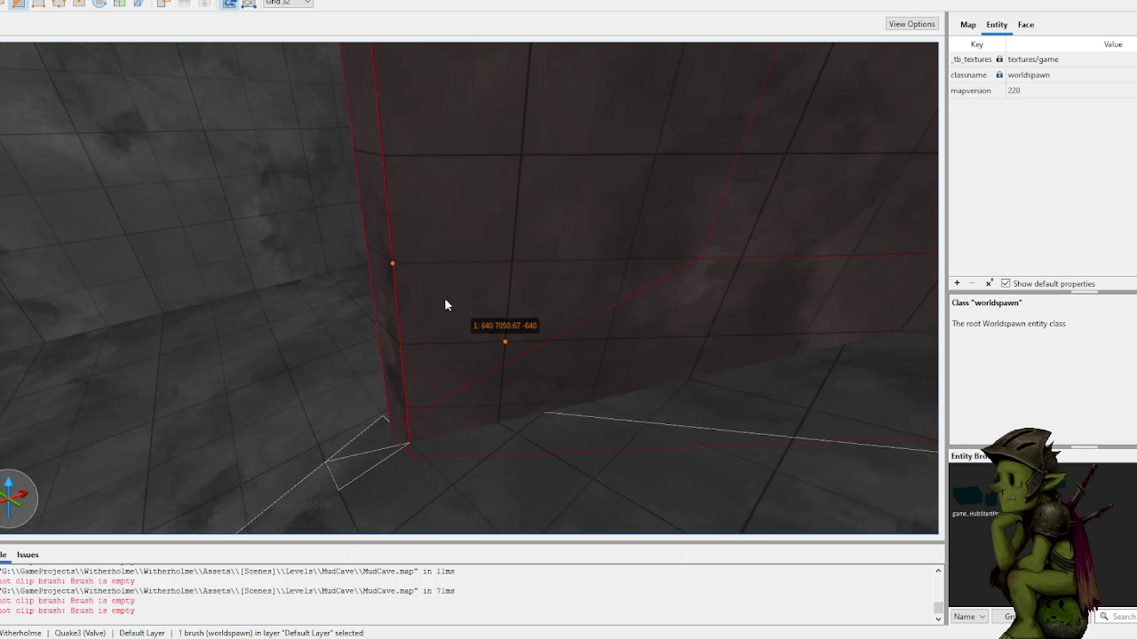
Step: Cut the small wall-base wedge along a three-point clip plane
click(388, 431)
click(512, 261)
click(393, 263)
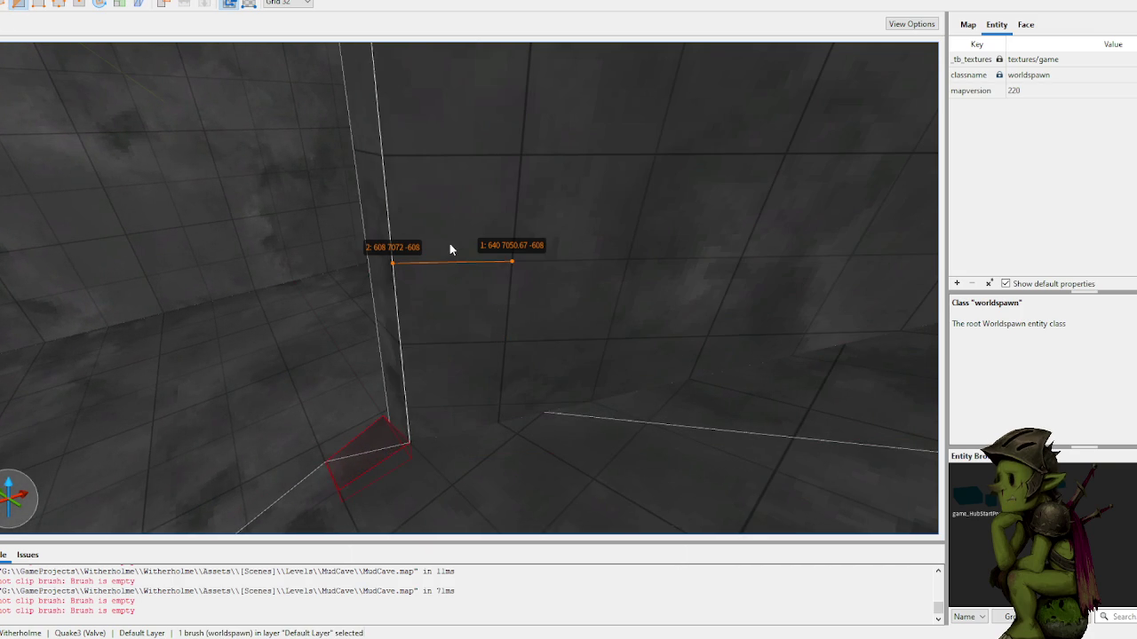
click(401, 345)
key(Tab)
key(Tab)
key(Return)
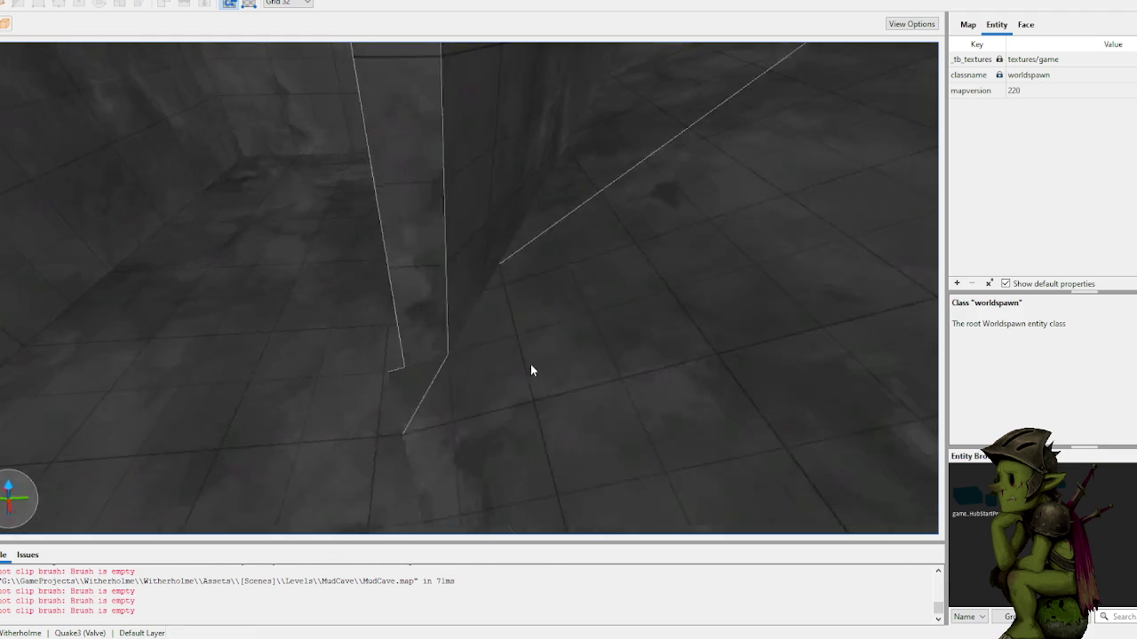
Step: Clip the wall-corner brush with a plane through its top edge
click(597, 305)
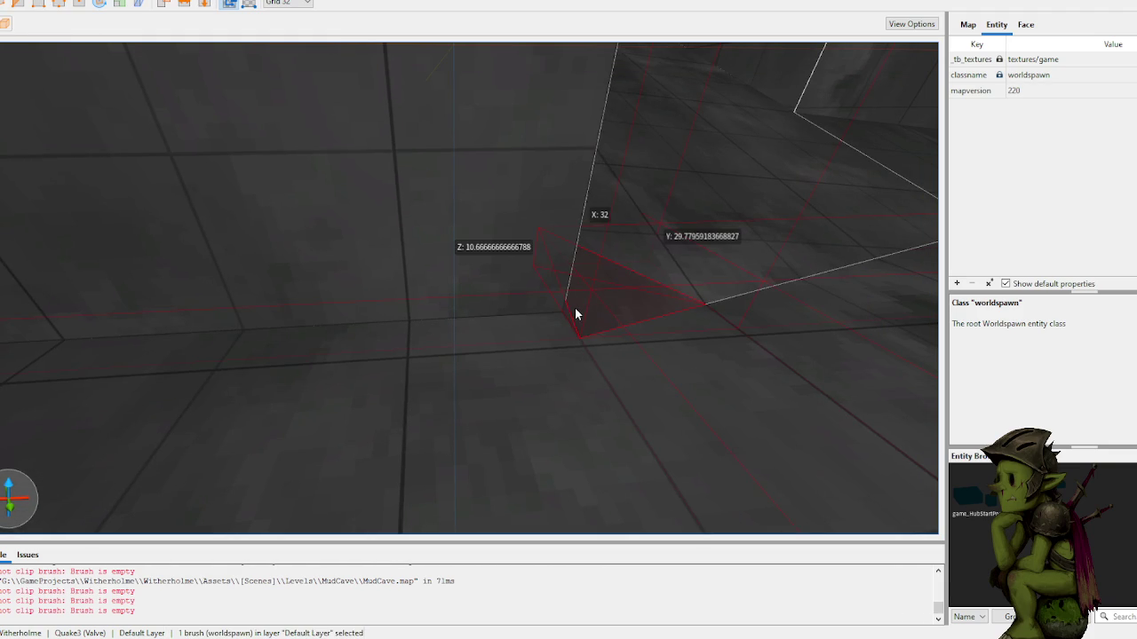
key(c)
click(393, 150)
click(596, 147)
click(441, 295)
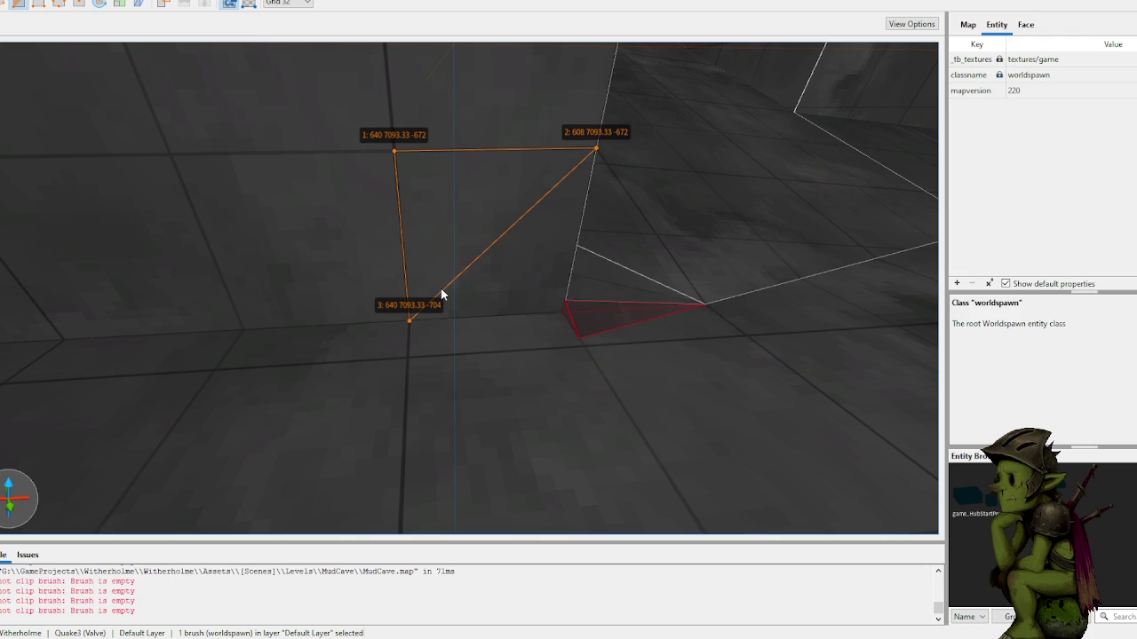
key(Return)
key(Escape)
Step: Stretch the small clipped piece into a long wedge along the wall base and begin clipping it
click(568, 308)
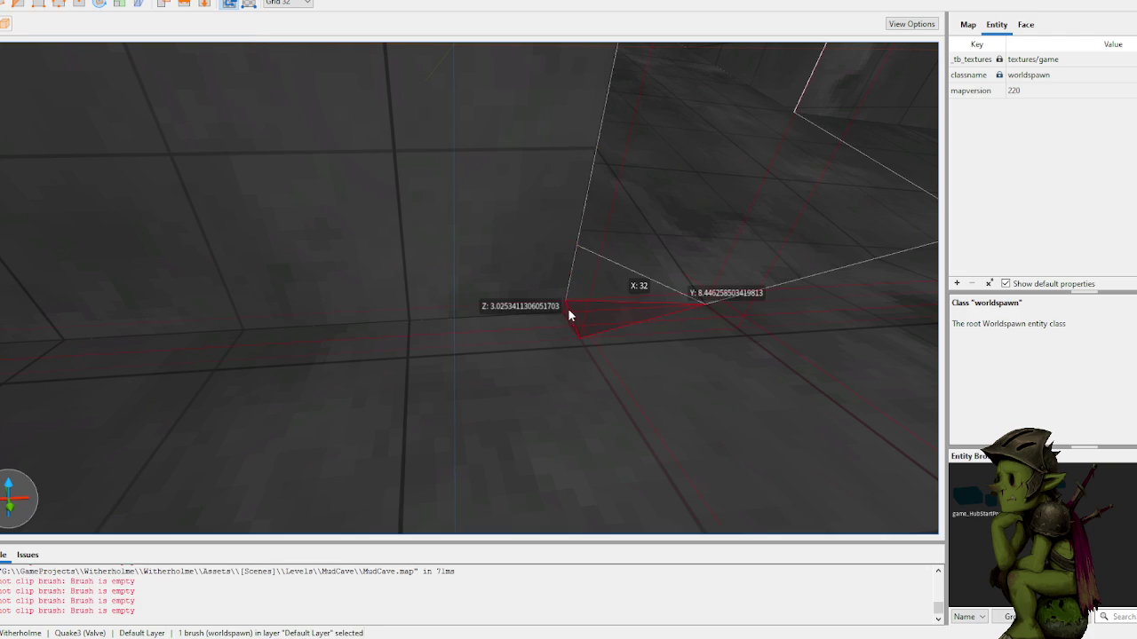
drag(442, 330, 238, 363)
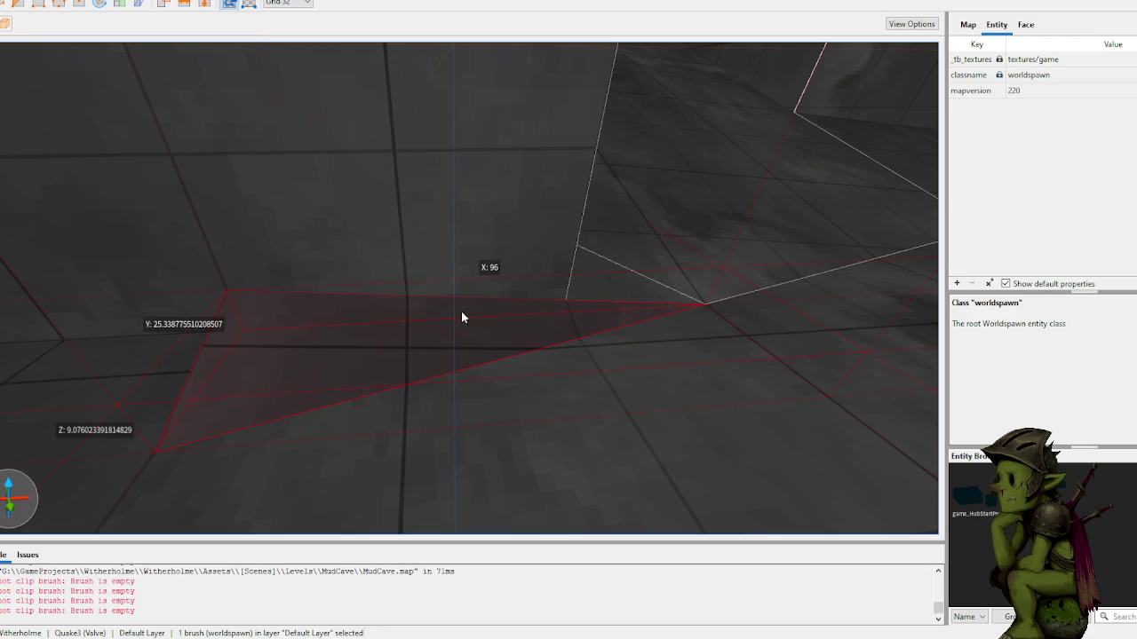
key(c)
scroll(434, 364, down, 5)
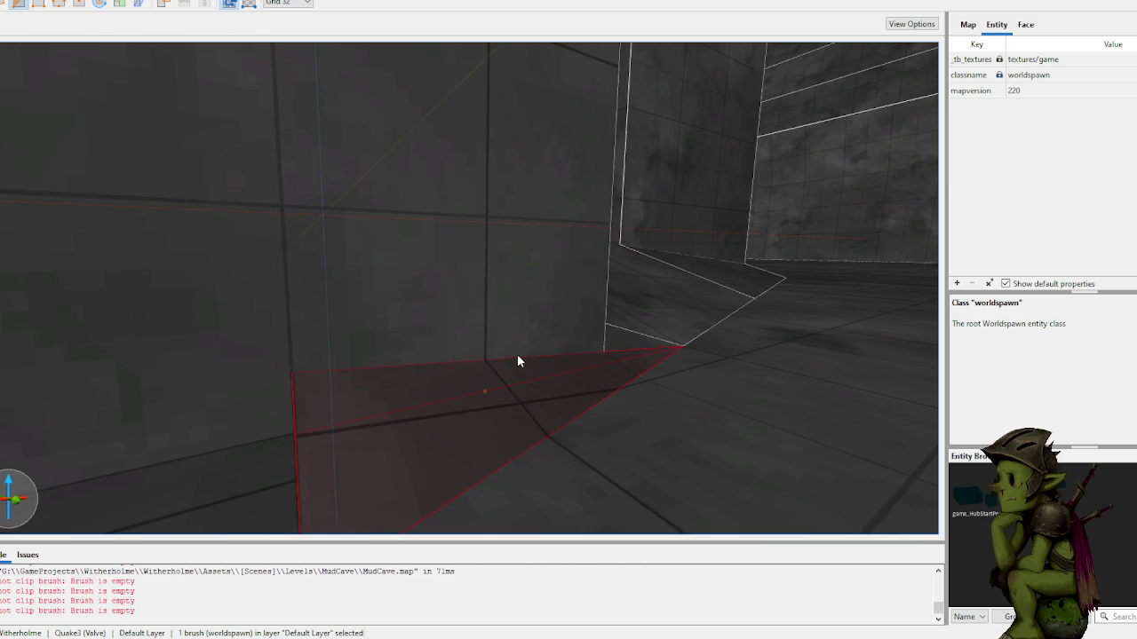
scroll(518, 359, up, 3)
scroll(502, 387, up, 3)
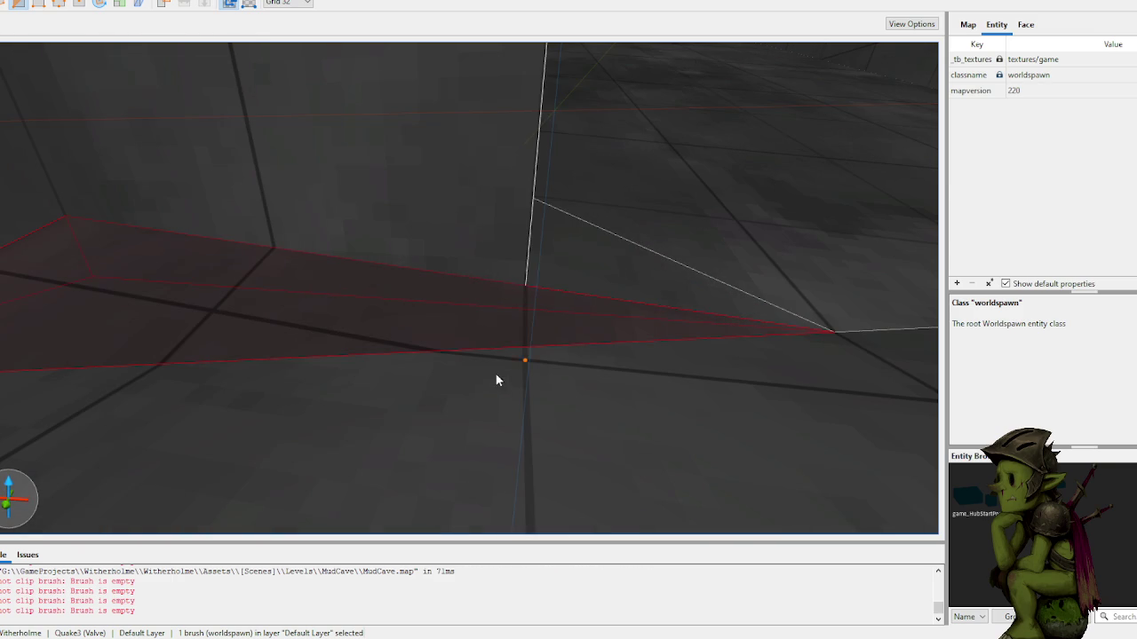
scroll(527, 275, down, 5)
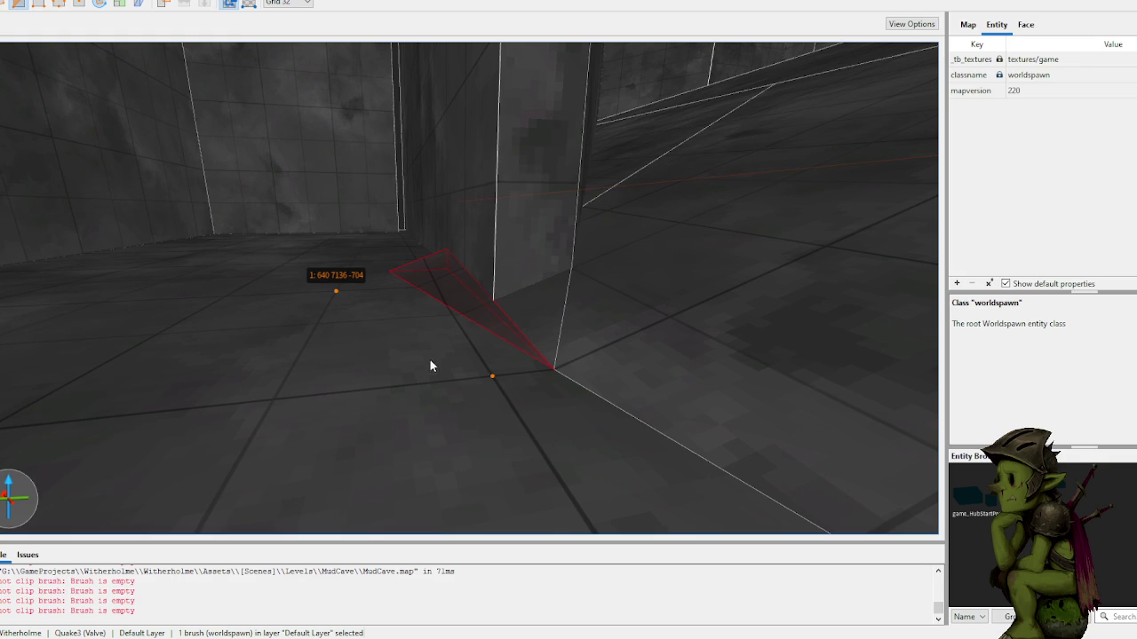
click(421, 377)
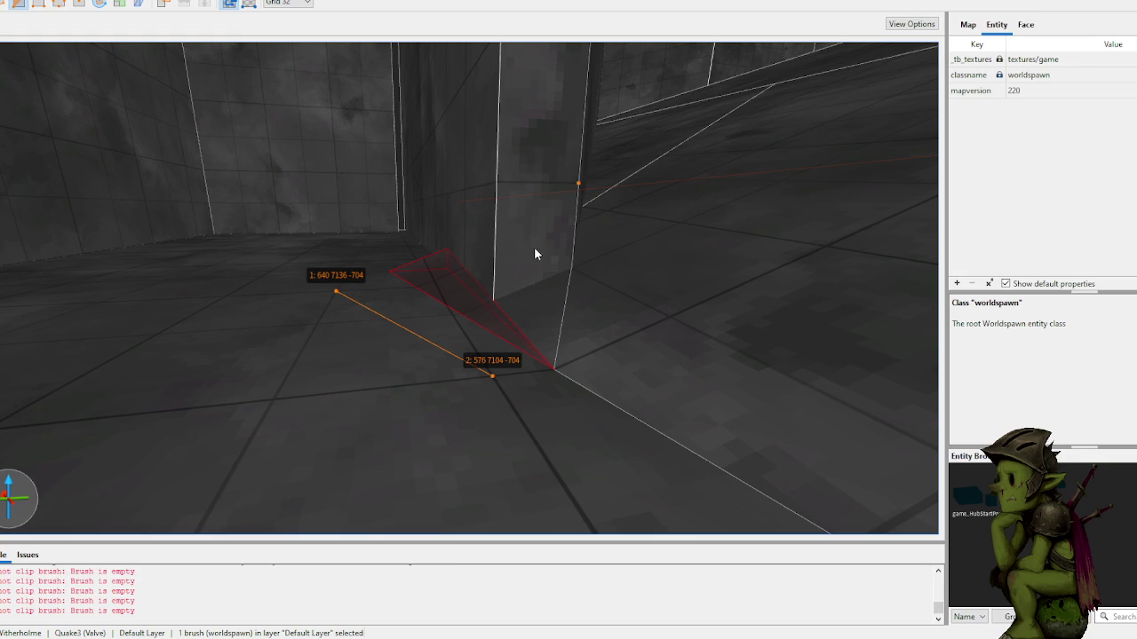
Step: Switch to the 1-unit grid and abandon the pending cut
key(w)
key(w)
key(w)
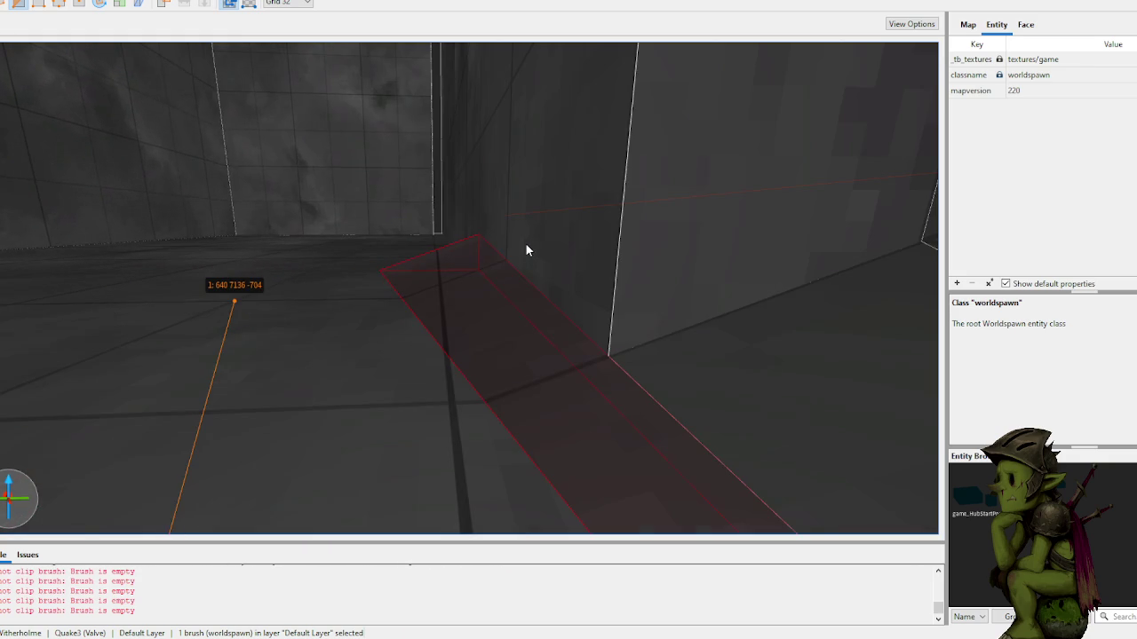
key(1)
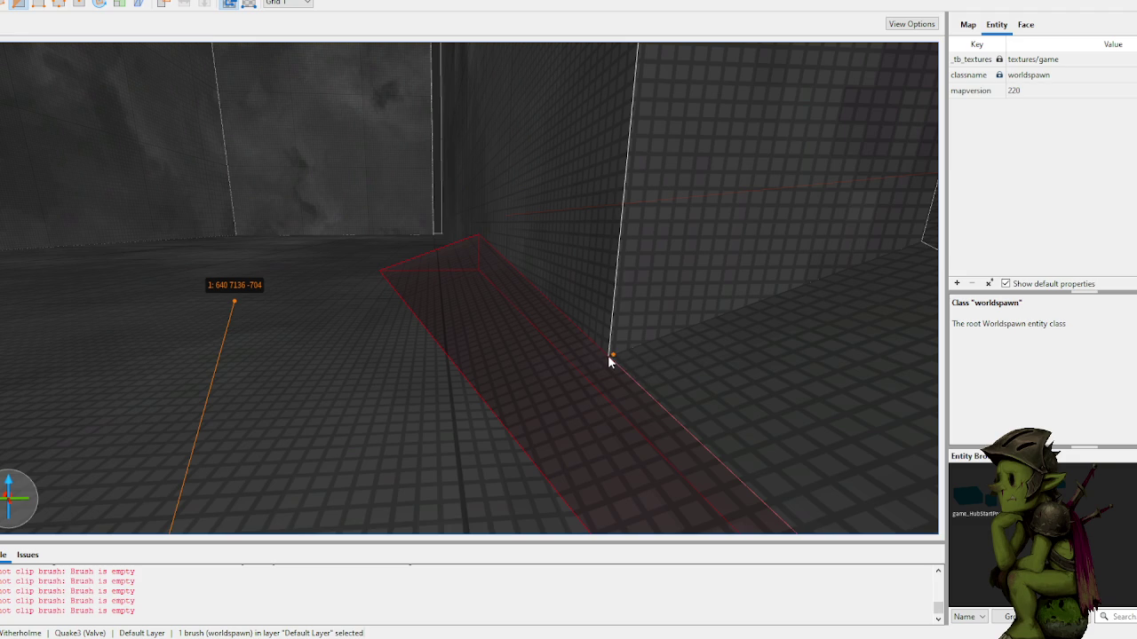
key(w)
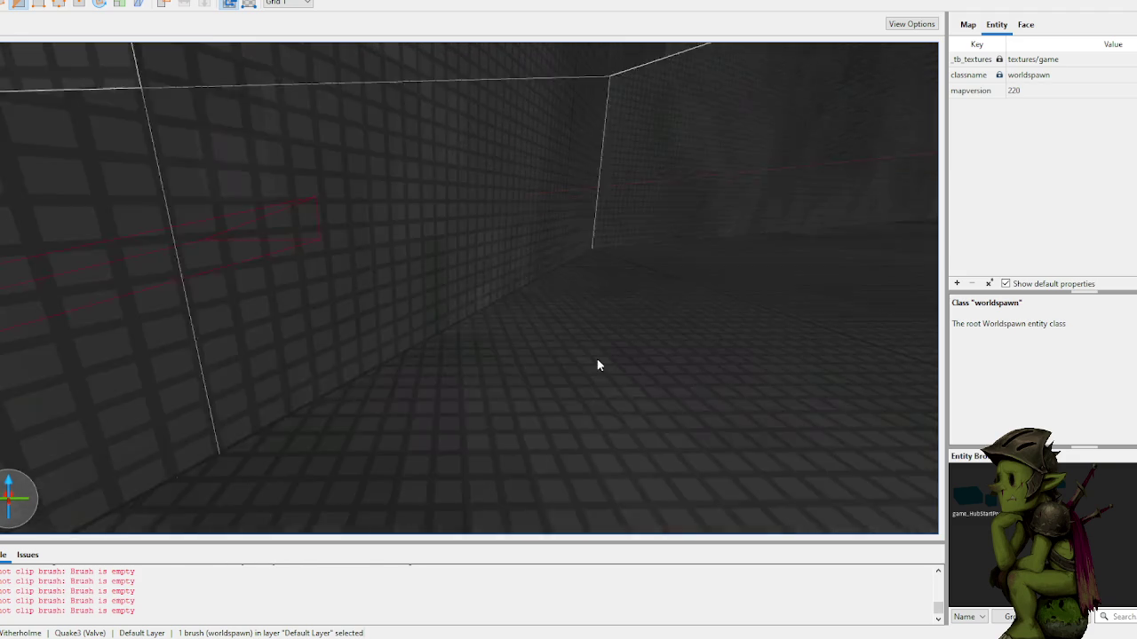
key(s)
key(Escape)
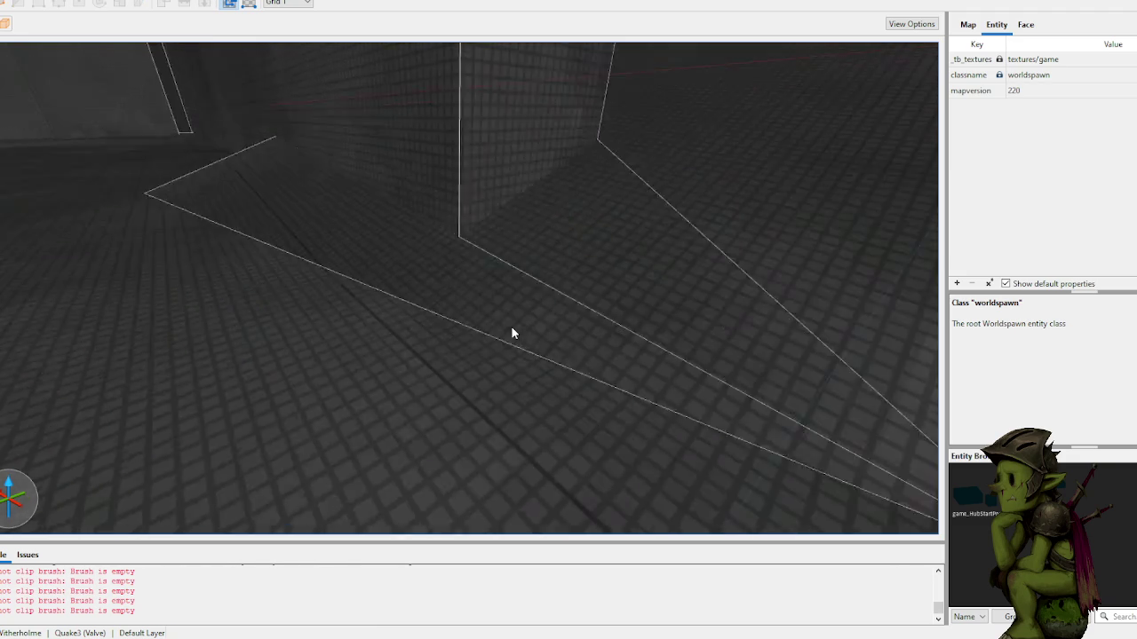
Step: Set grid size 4 and clip the floor brush where it meets the wall
key(w)
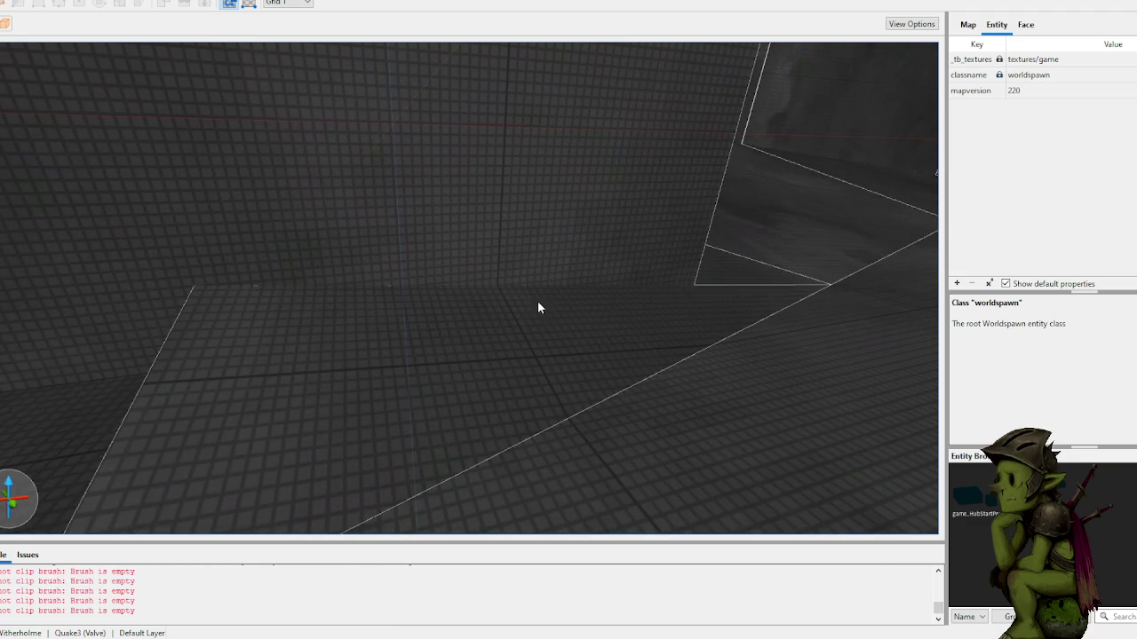
key(w)
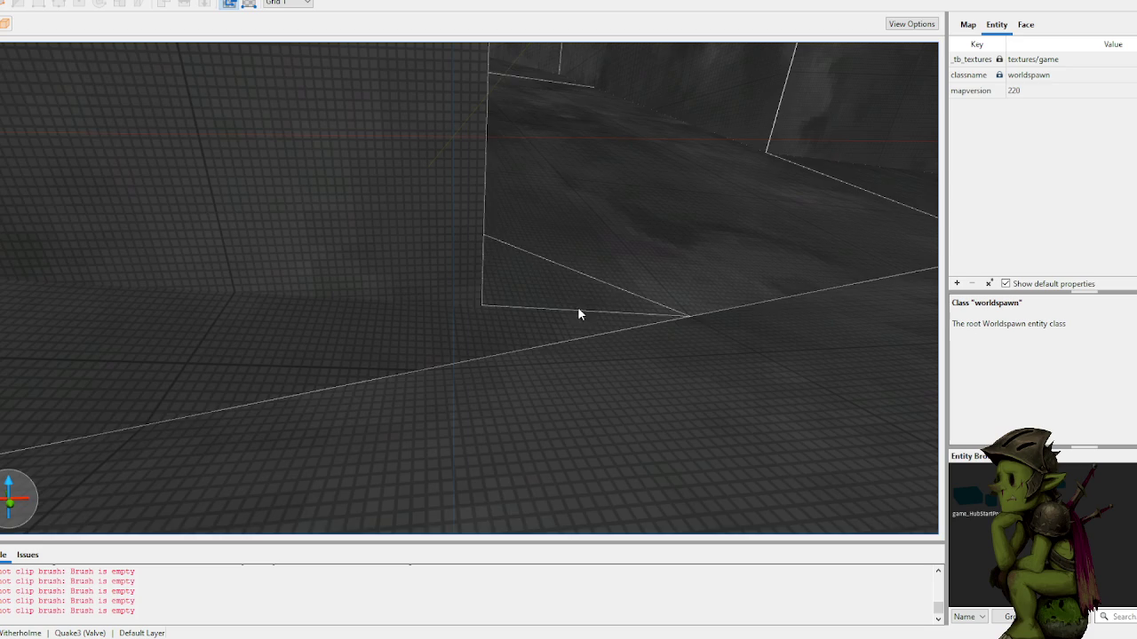
key(3)
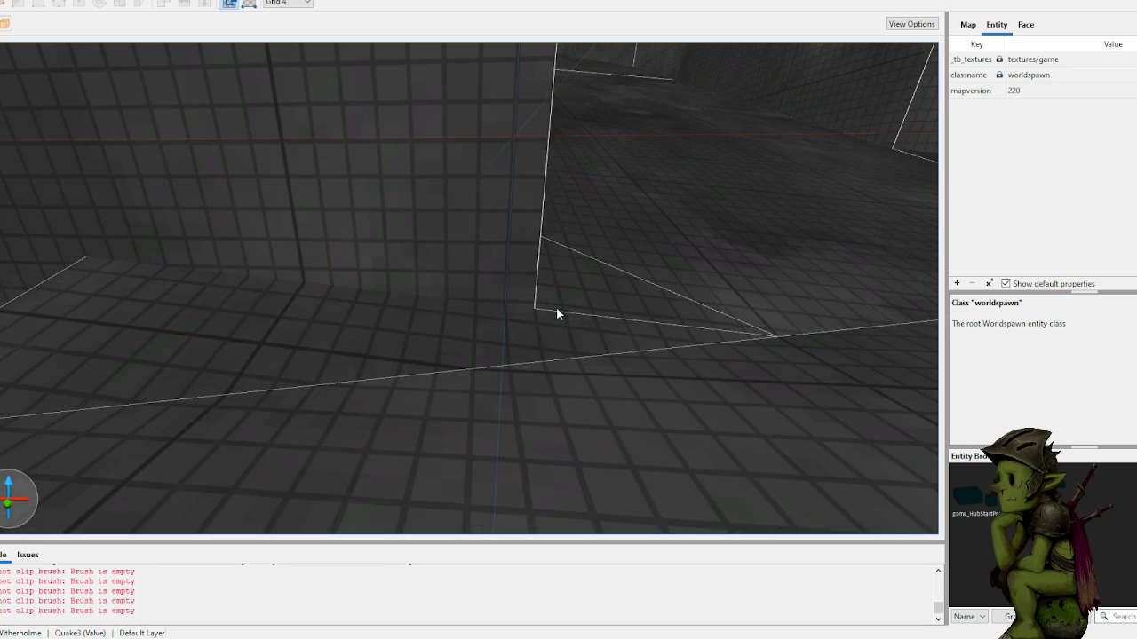
click(511, 332)
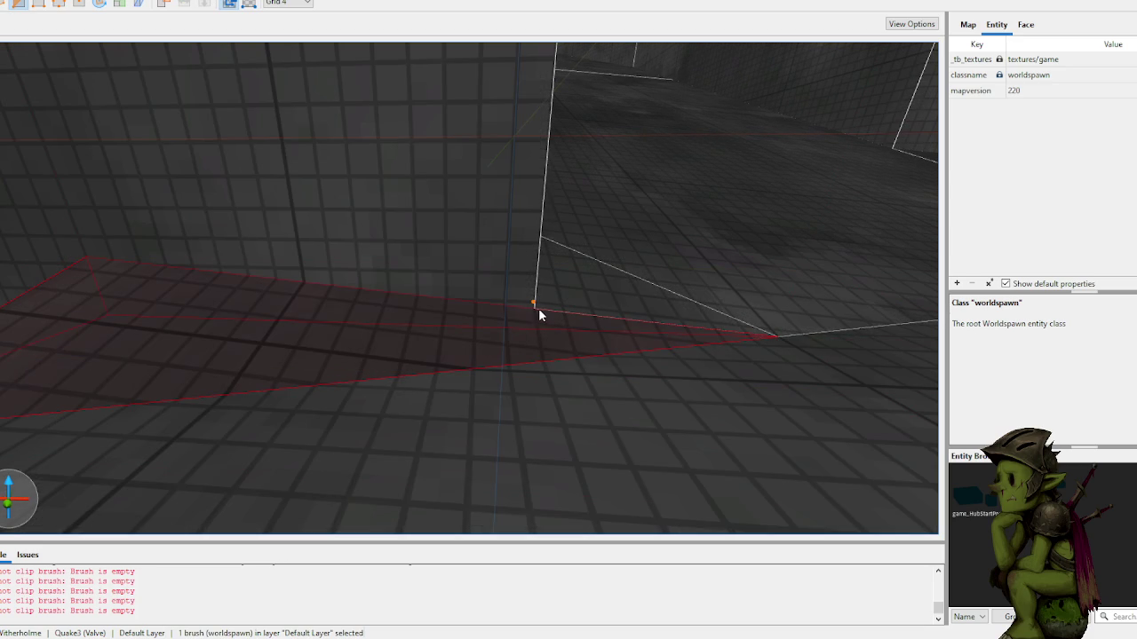
click(542, 347)
click(540, 329)
key(Tab)
key(Return)
Step: Draw a small 16-unit-wide, 4-unit-tall block brush on the floor at the wall base
mouse_move(781, 419)
mouse_down()
mouse_move(563, 381)
mouse_move(614, 385)
mouse_move(551, 296)
mouse_up()
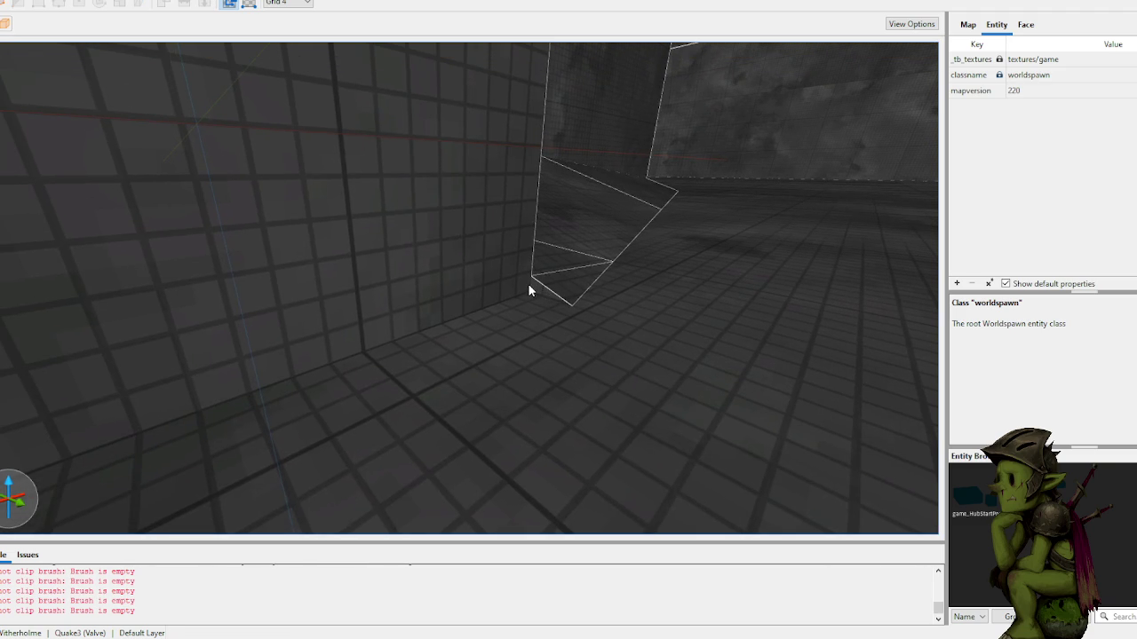
scroll(530, 288, up, 5)
scroll(531, 299, up, 5)
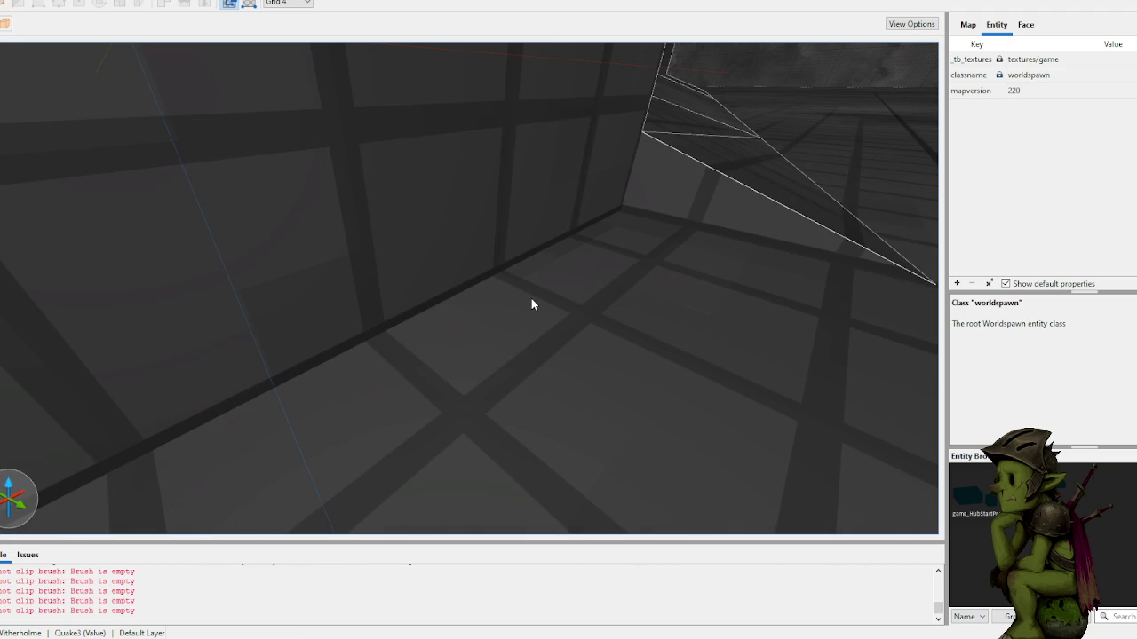
drag(529, 298, 559, 292)
right_click(558, 300)
click(533, 285)
scroll(591, 298, down, 5)
mouse_move(484, 260)
mouse_down()
mouse_move(563, 254)
mouse_move(597, 266)
mouse_up()
scroll(595, 267, up, 10)
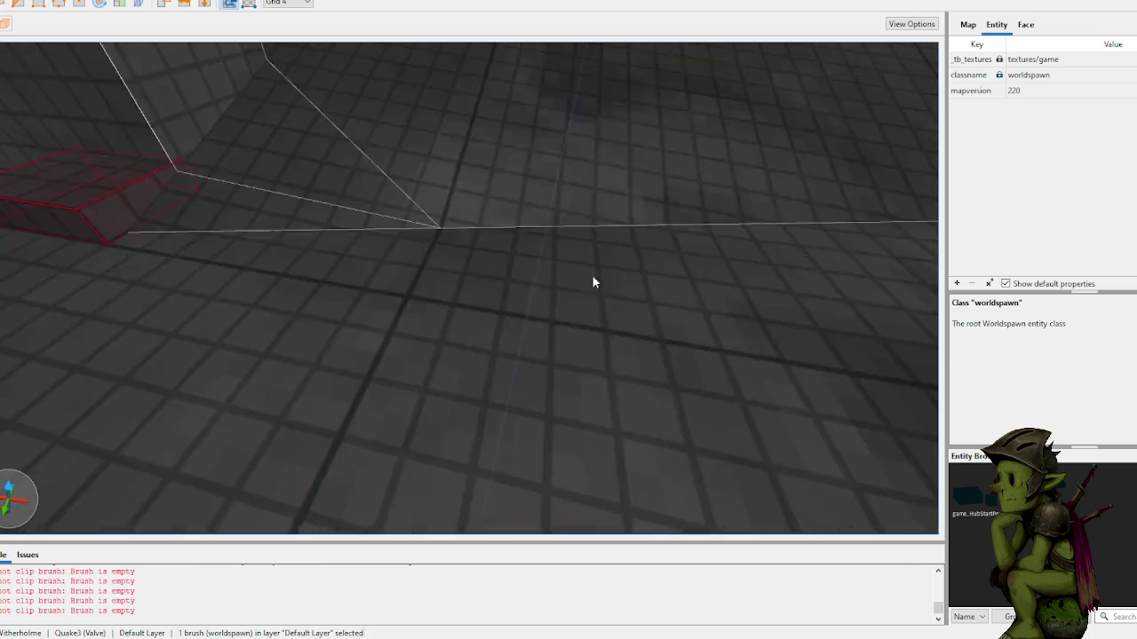
Step: Clip the new floor block into an angled piece against the wall
scroll(586, 269, down, 5)
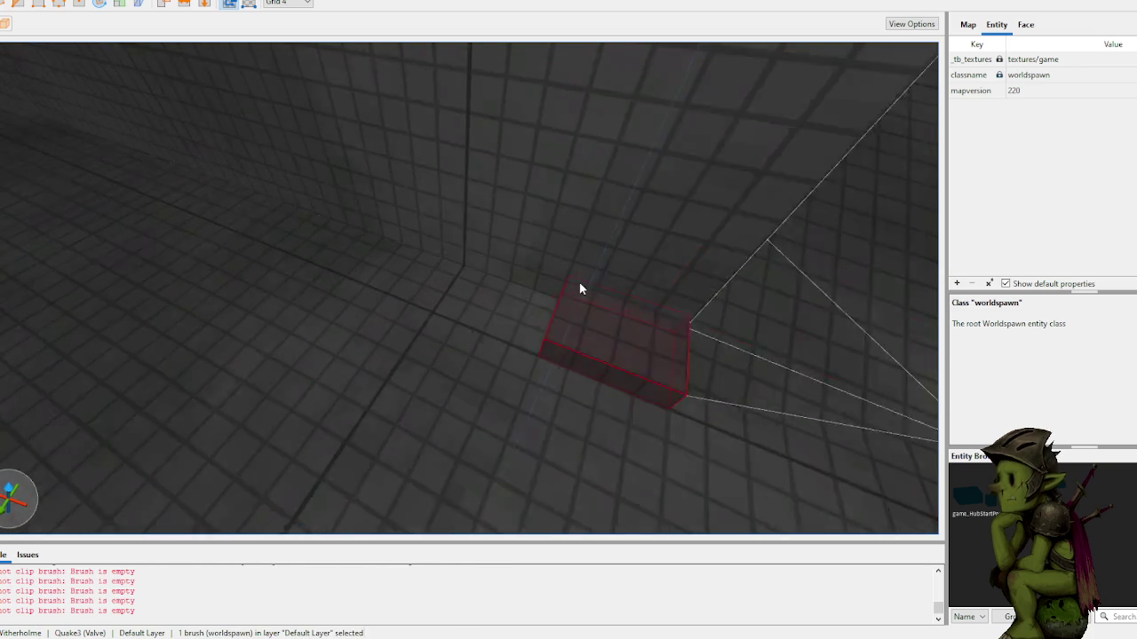
scroll(572, 283, up, 5)
scroll(560, 351, down, 4)
drag(556, 358, 672, 222)
scroll(674, 226, down, 5)
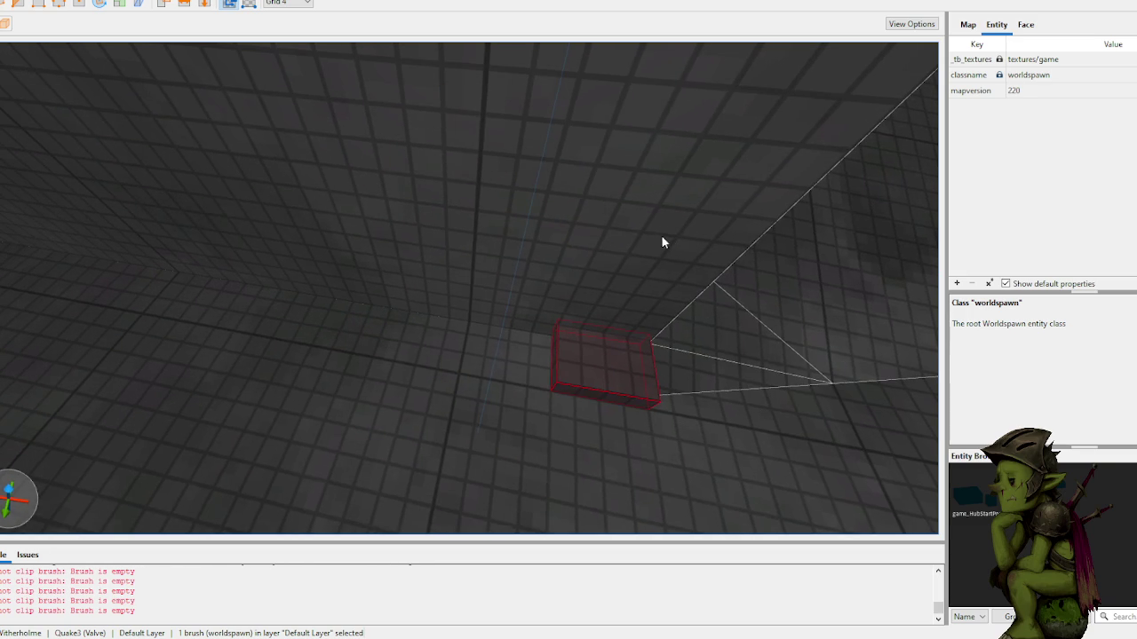
click(601, 293)
click(606, 230)
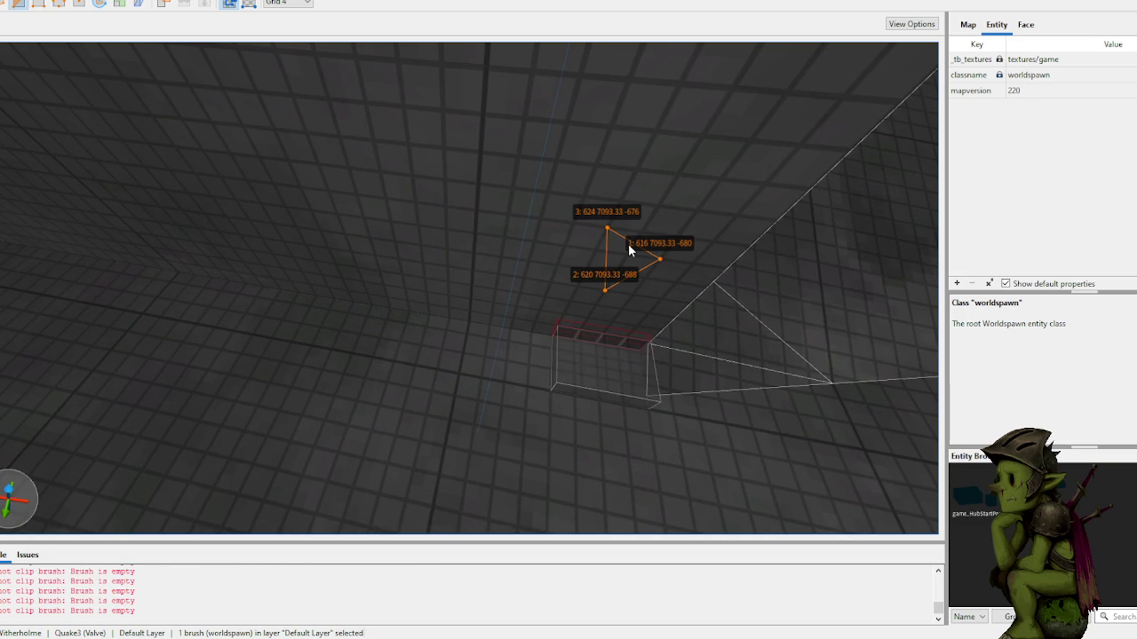
key(Tab)
key(Escape)
key(Escape)
Step: Bevel the small wall-corner brush using three clip points
mouse_move(627, 244)
mouse_down()
mouse_move(531, 204)
mouse_move(492, 170)
mouse_move(498, 358)
mouse_move(541, 366)
mouse_move(526, 347)
mouse_move(508, 360)
mouse_move(464, 345)
mouse_up()
click(500, 365)
scroll(540, 366, up, 3)
scroll(541, 366, down, 3)
click(454, 340)
click(409, 364)
click(438, 308)
key(Return)
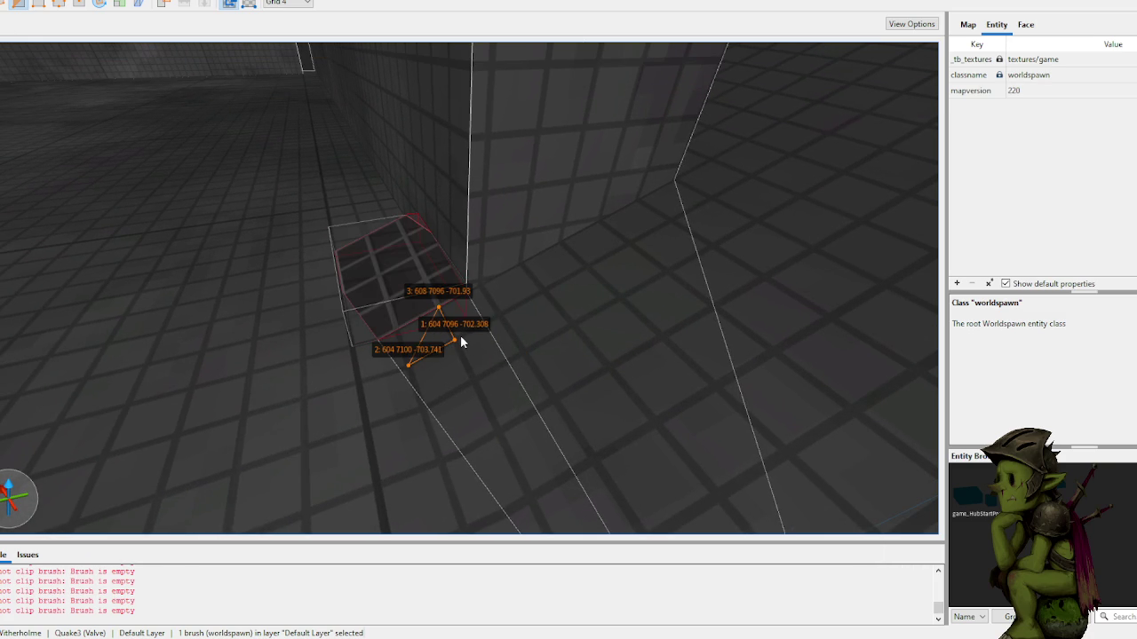
key(Escape)
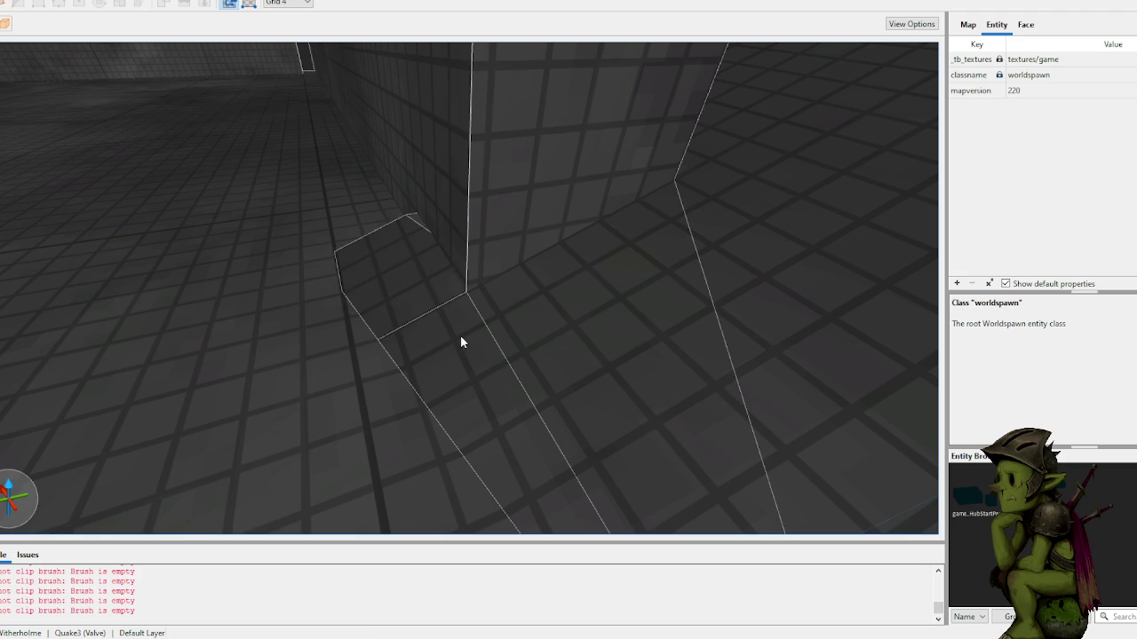
key(a)
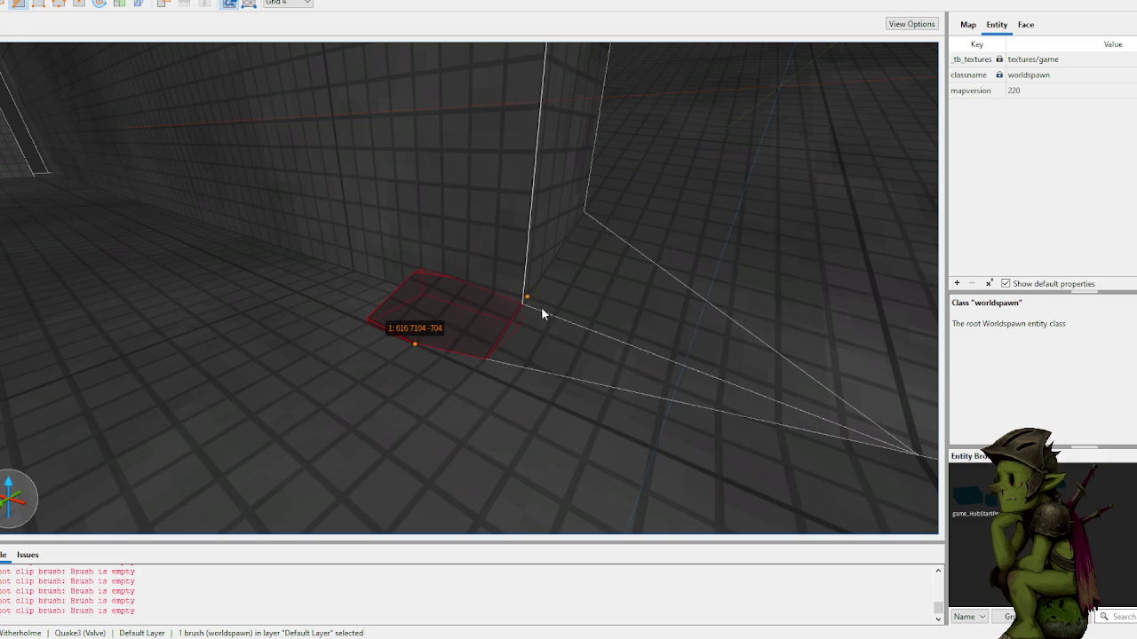
key(a)
key(s)
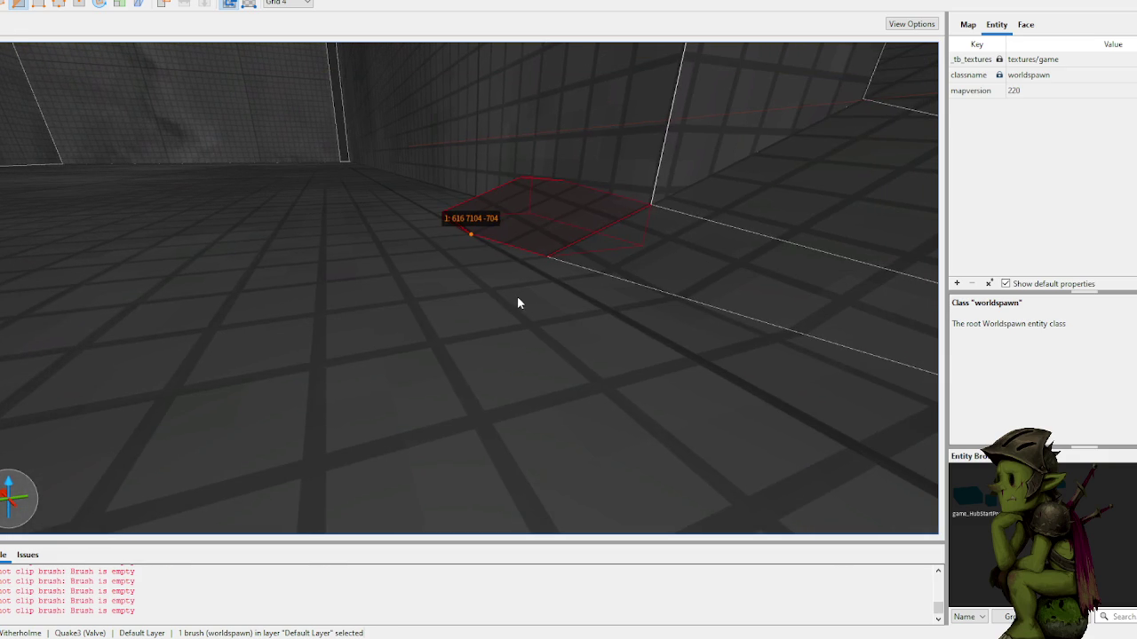
key(Escape)
key(d)
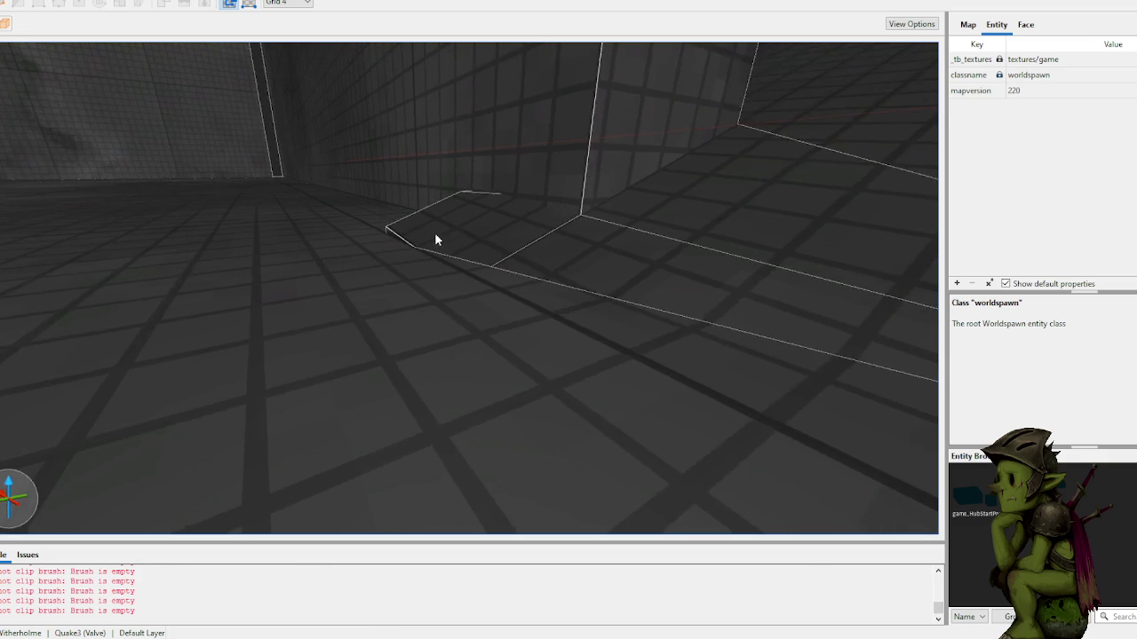
key(s)
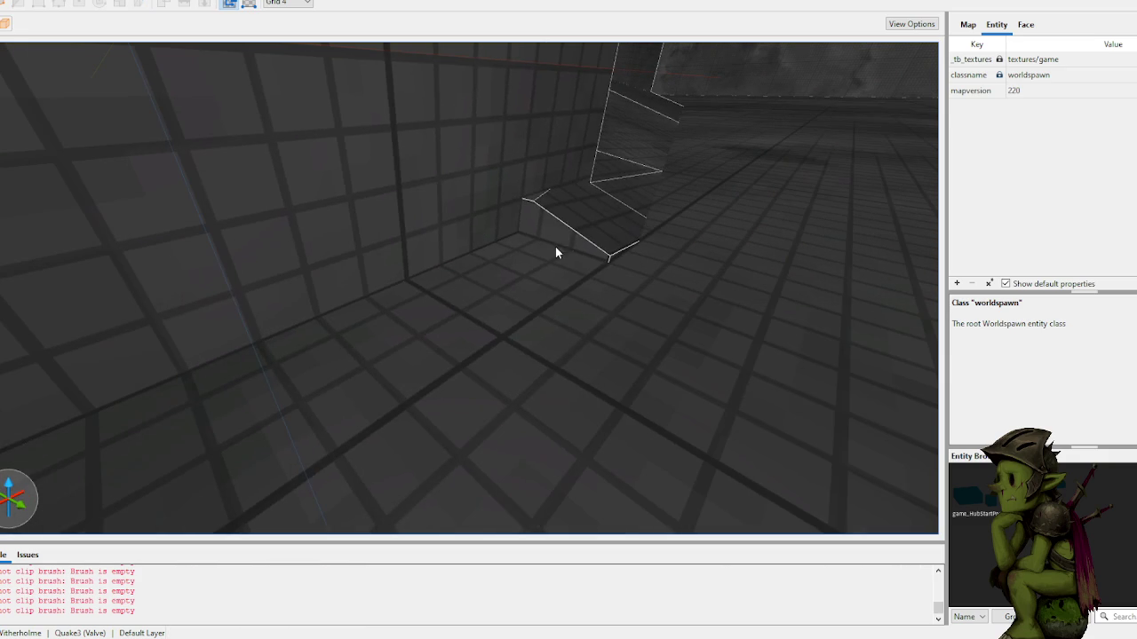
Step: Try selecting the small brushes at the wall base while flying the camera up to the wall
click(526, 222)
key(w)
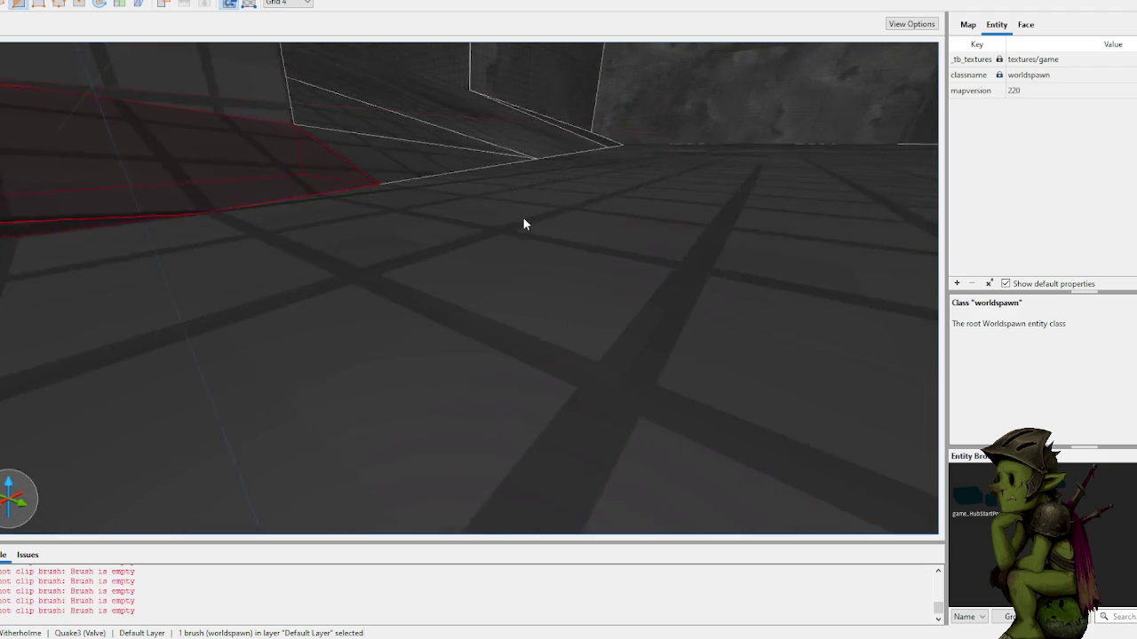
key(s)
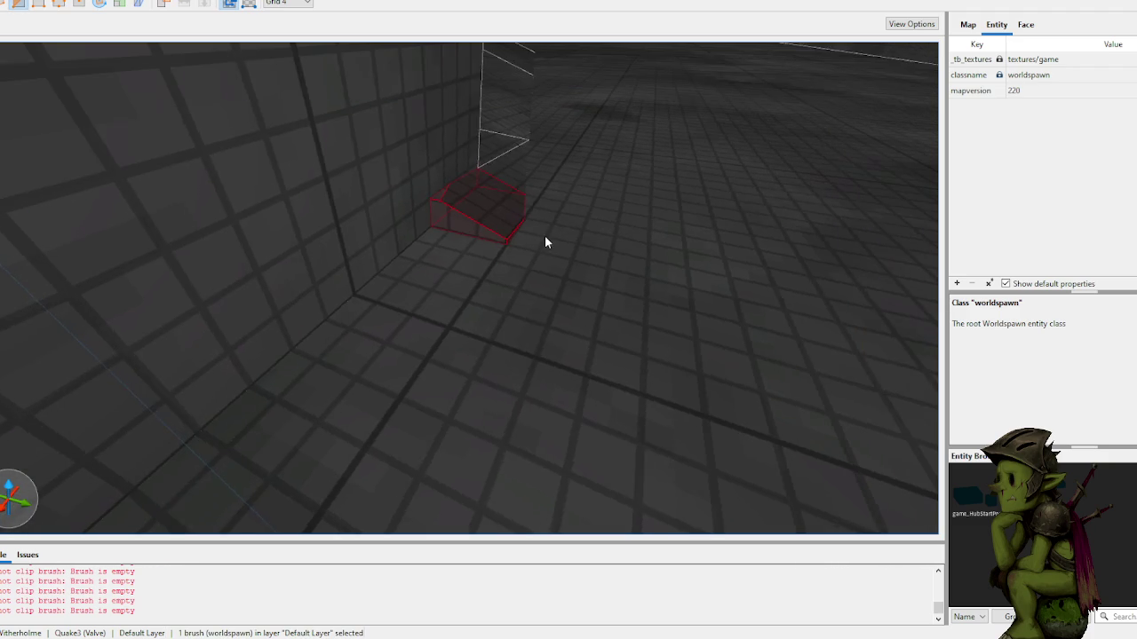
key(w)
key(w)
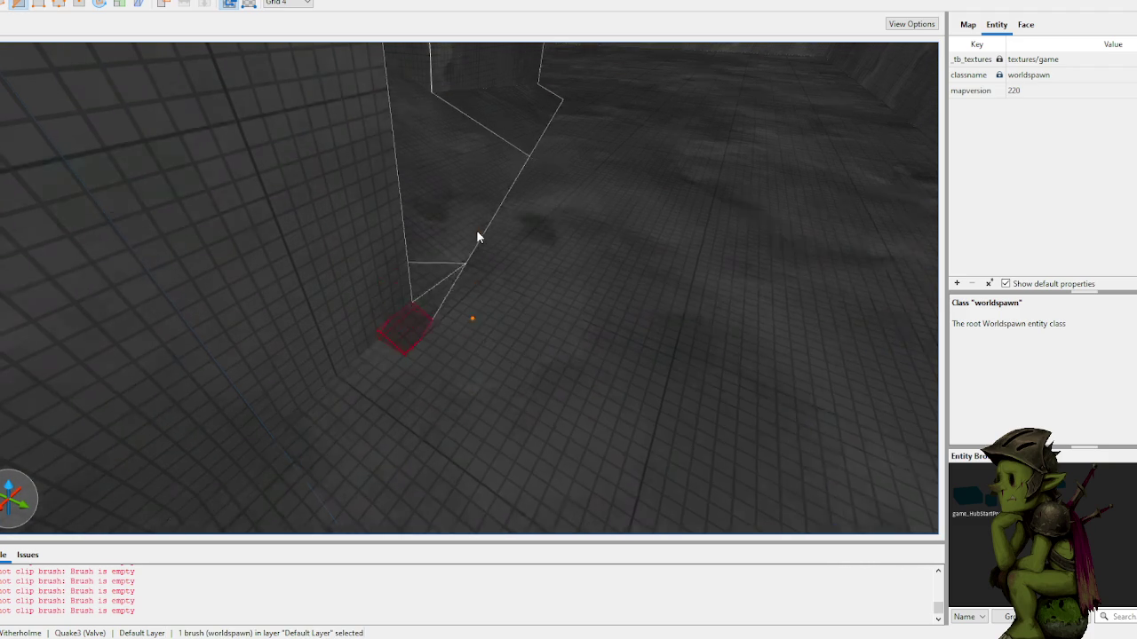
key(Escape)
click(421, 348)
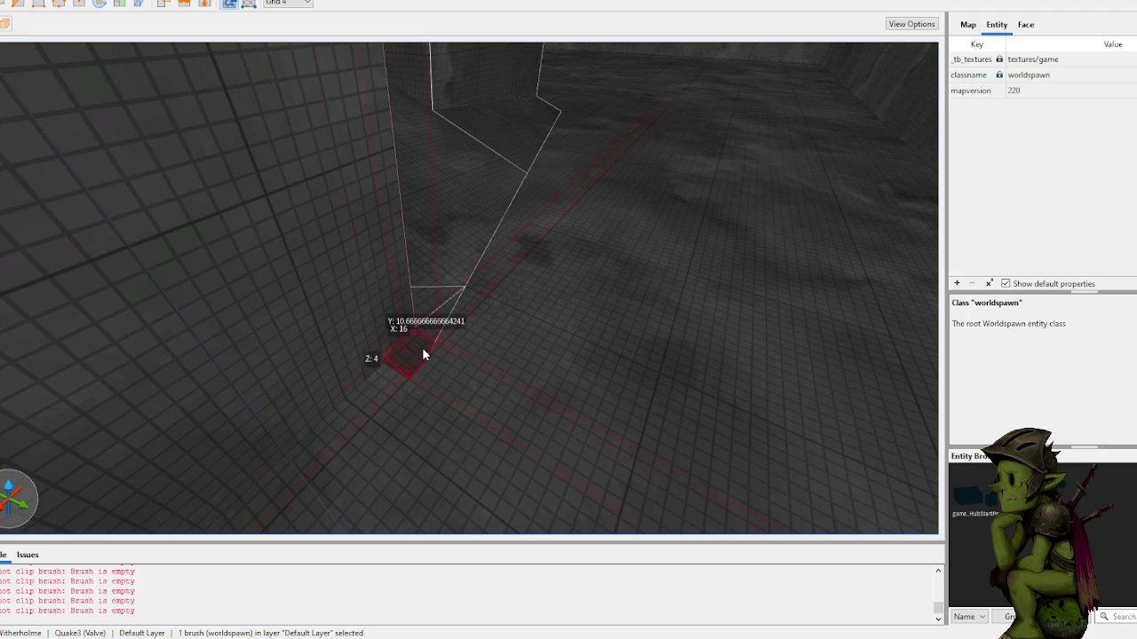
key(Escape)
key(a)
key(w)
Step: Select the tall cave pillar brush and orbit the camera around it
click(454, 327)
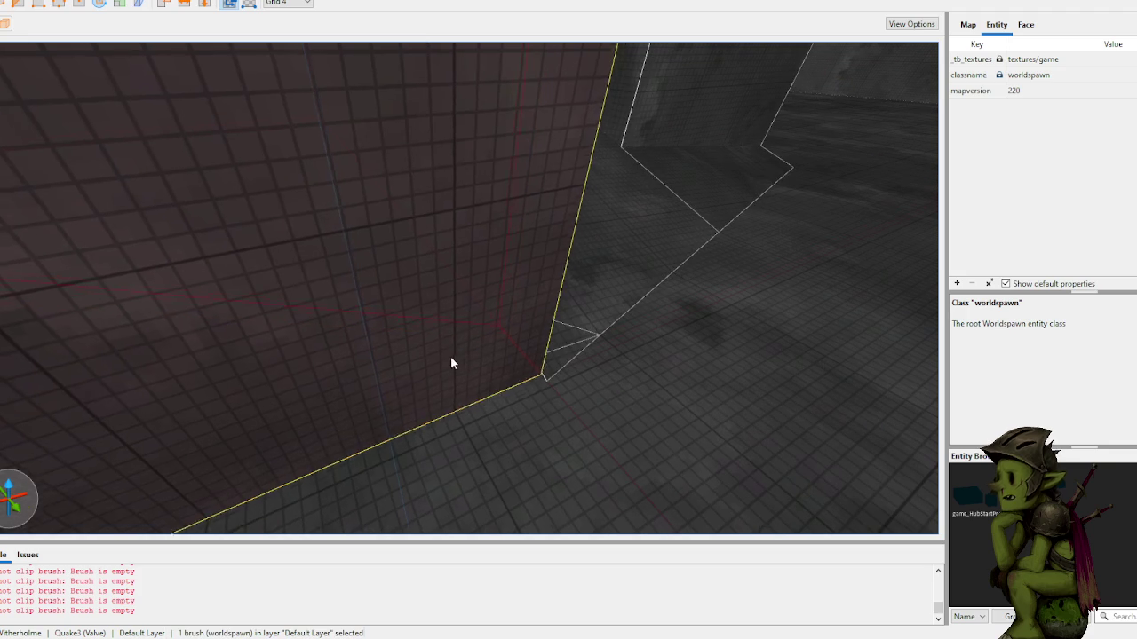
key(d)
key(a)
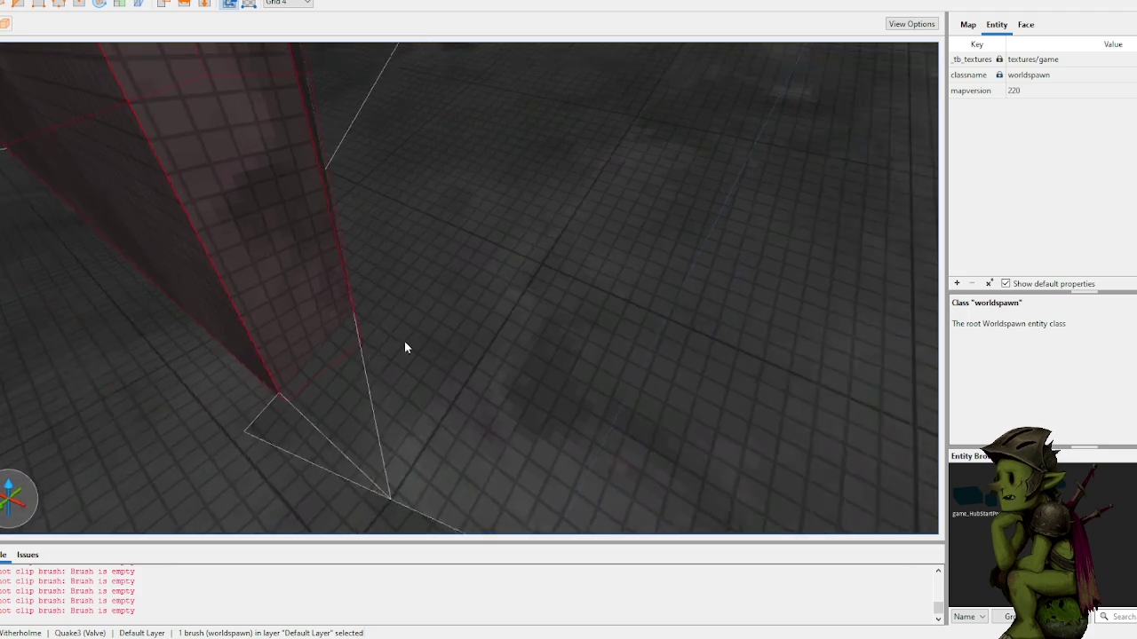
key(s)
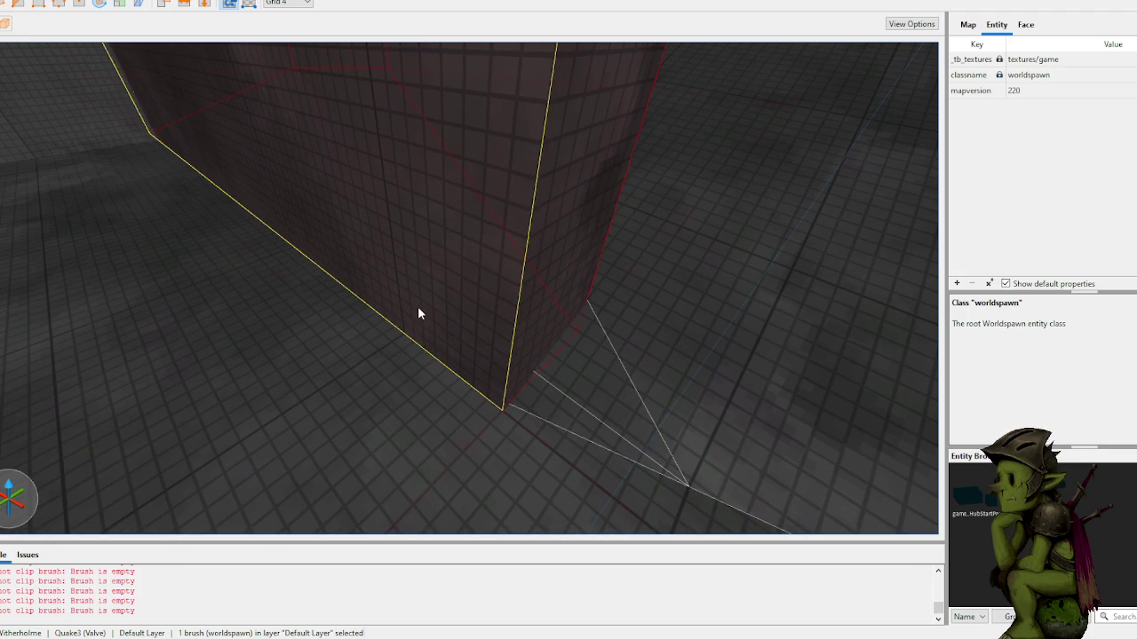
key(d)
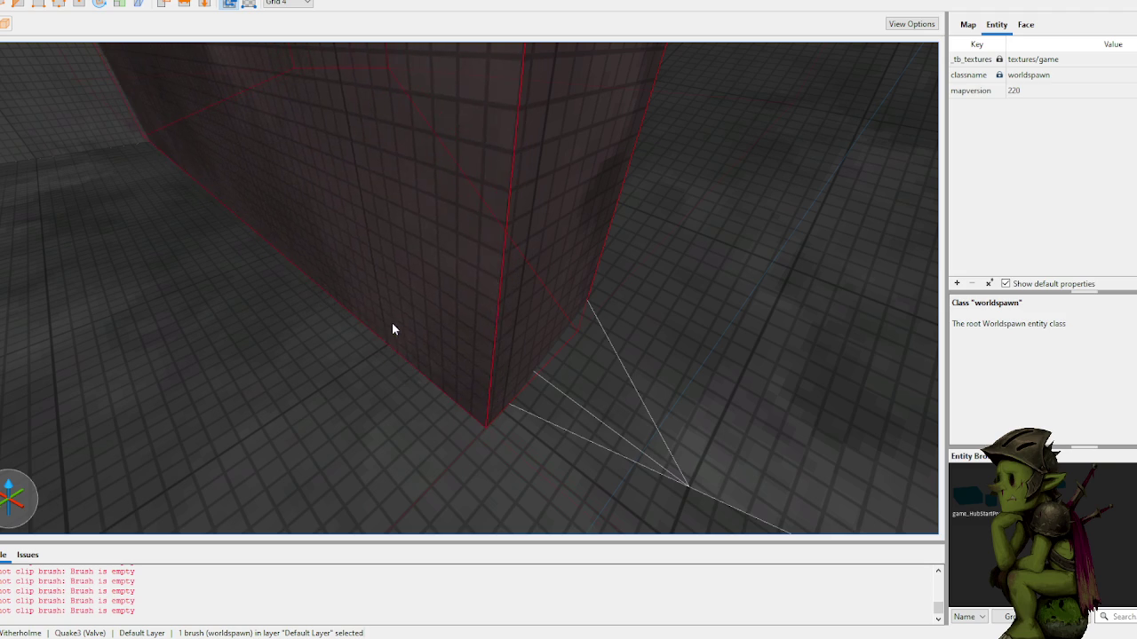
key(a)
key(s)
Step: Raise the grid size to 32, deselect the pillar and save MudCave.map
key(d)
key(6)
key(a)
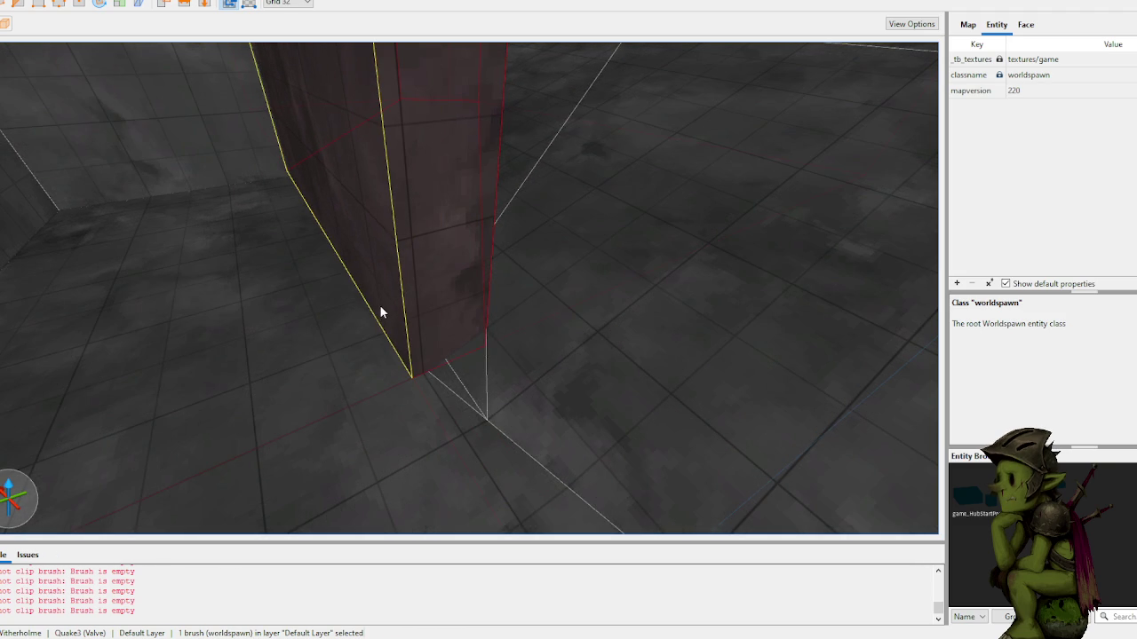
key(ctrl+u)
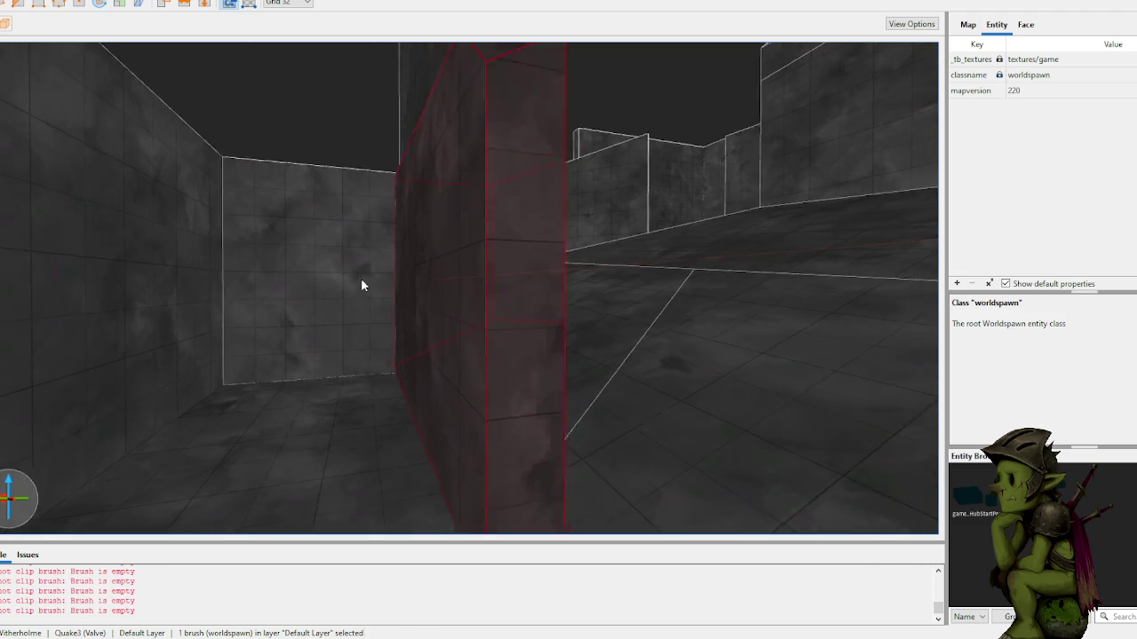
key(Escape)
key(ctrl+s)
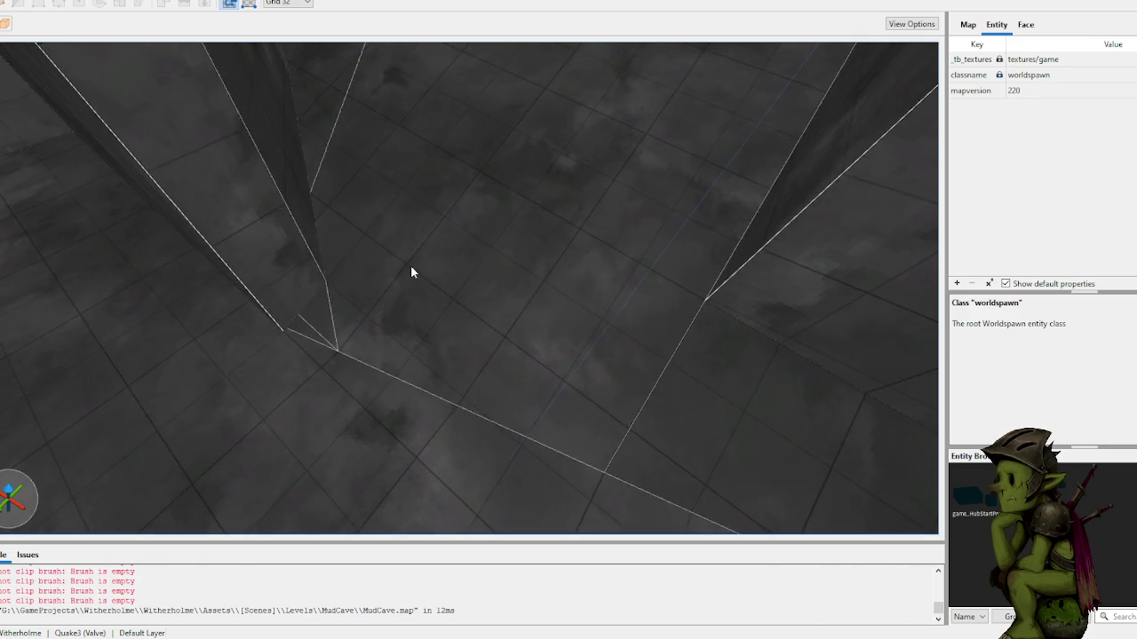
Step: Pick an entry from the pillar's context menu, then turn the view up toward the cave walls
drag(411, 271, 485, 291)
right_click(491, 308)
click(484, 248)
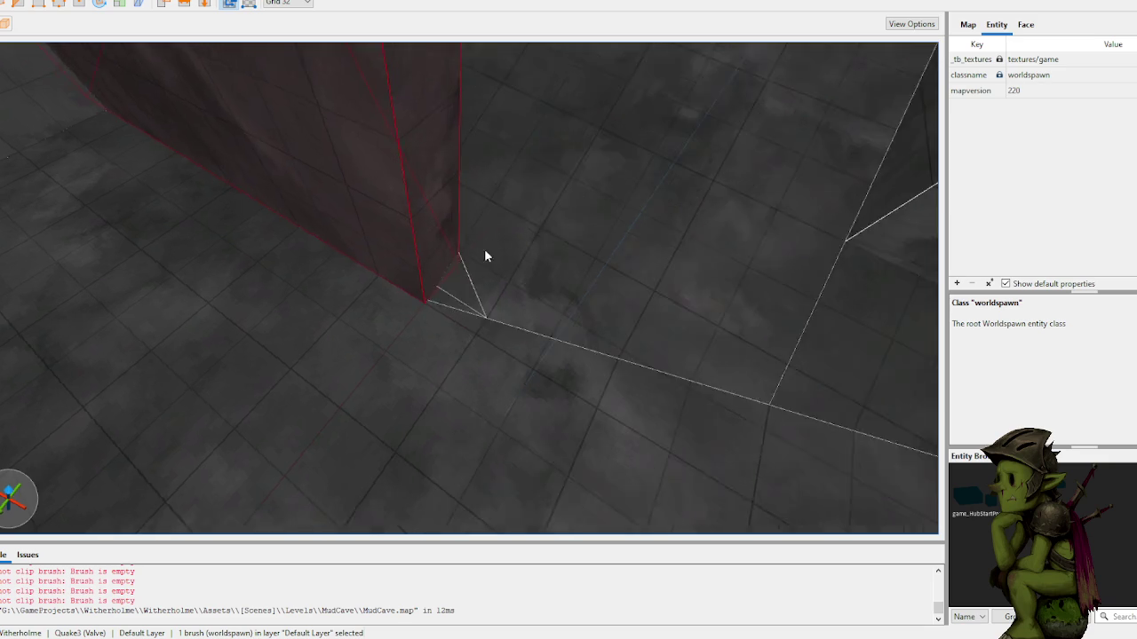
key(w)
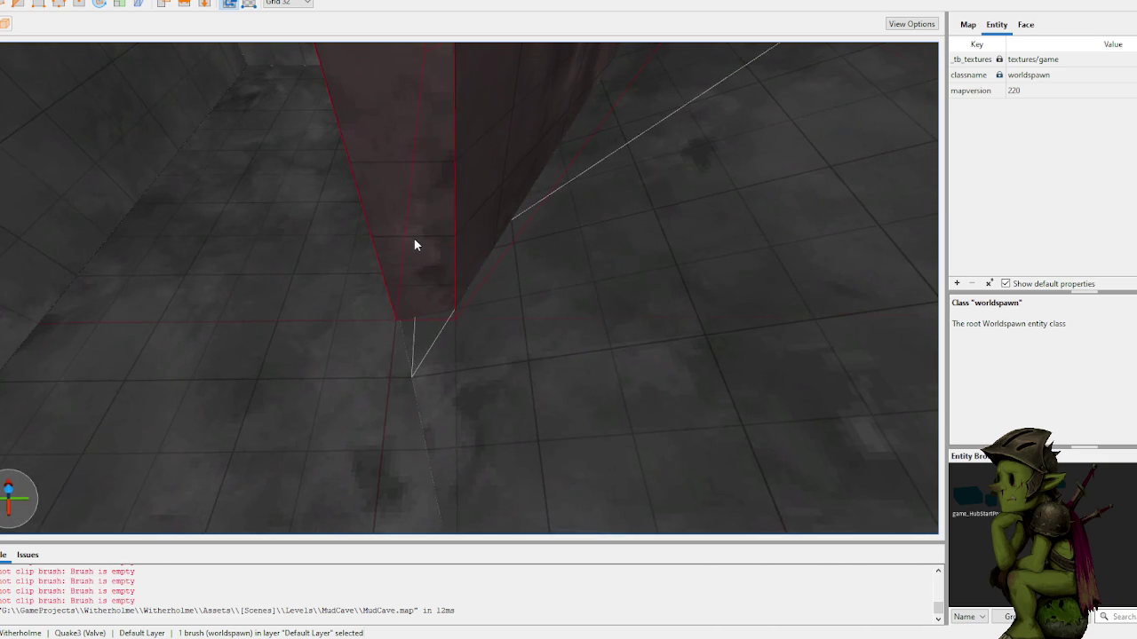
key(s)
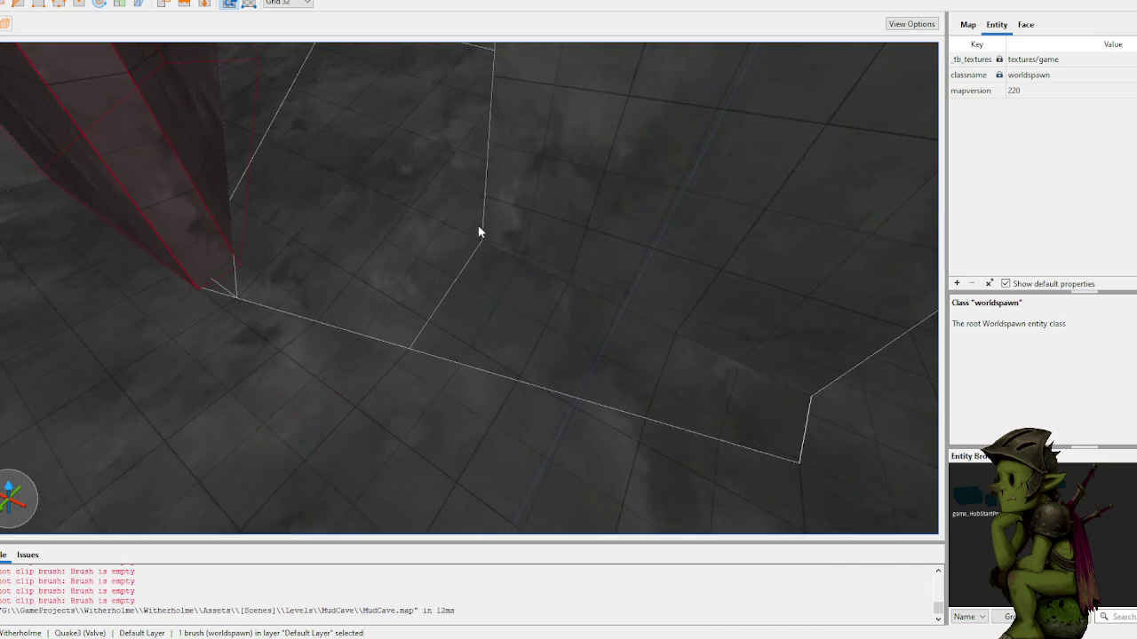
mouse_move(487, 229)
mouse_down()
mouse_move(479, 200)
mouse_move(365, 223)
mouse_move(256, 162)
mouse_up()
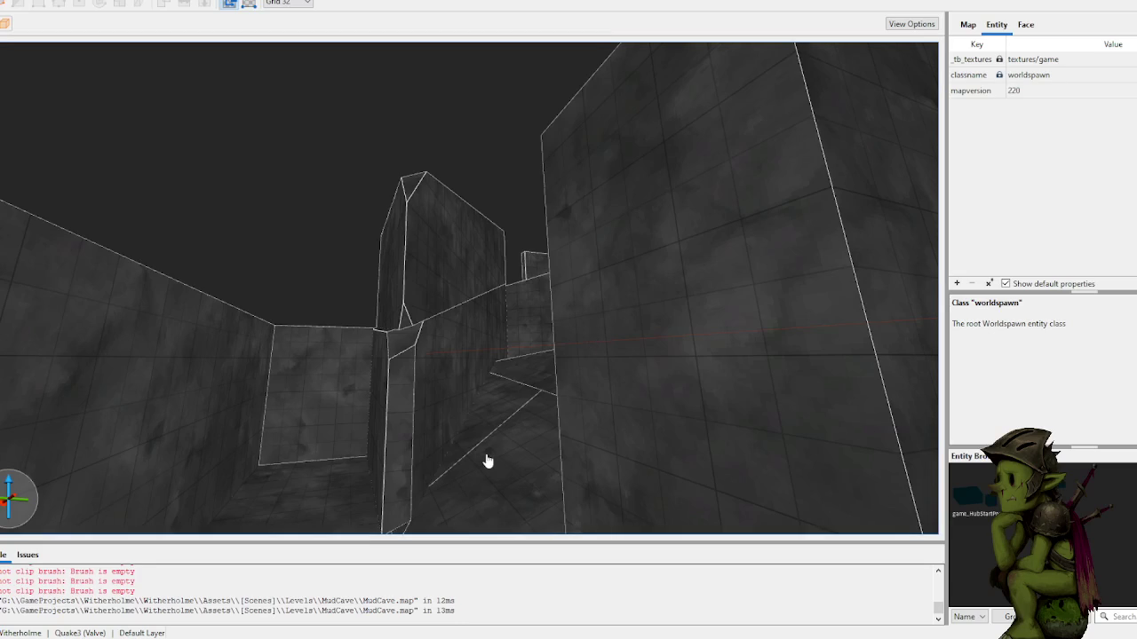
Step: Fly through the corridor into the room and draw a 416×64×32 brush beside the floor ledge
key(w)
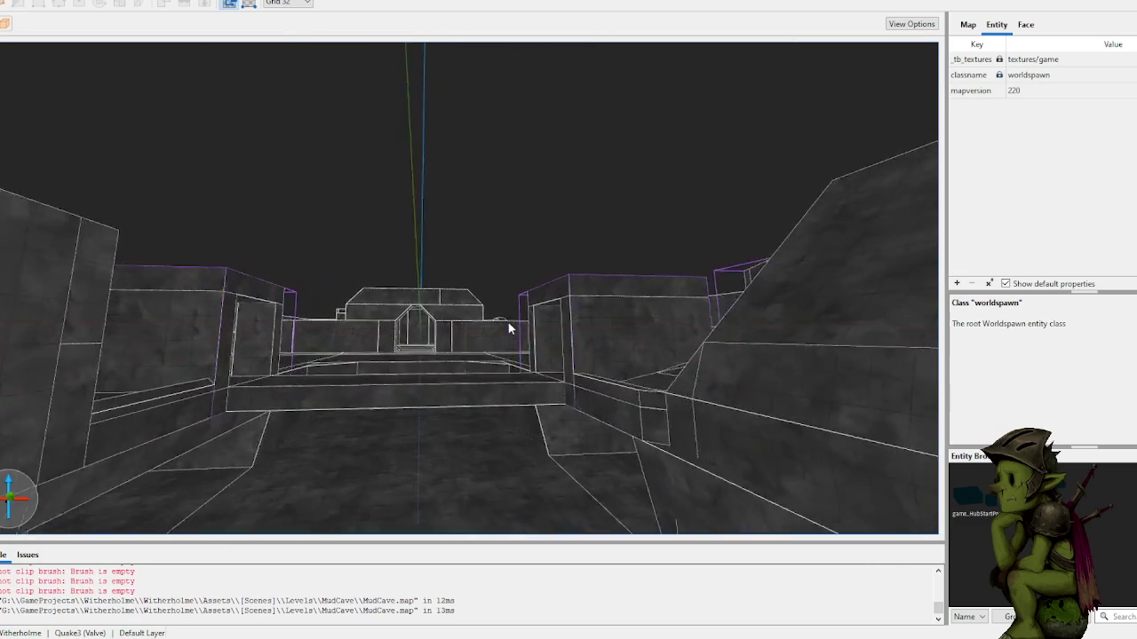
key(w)
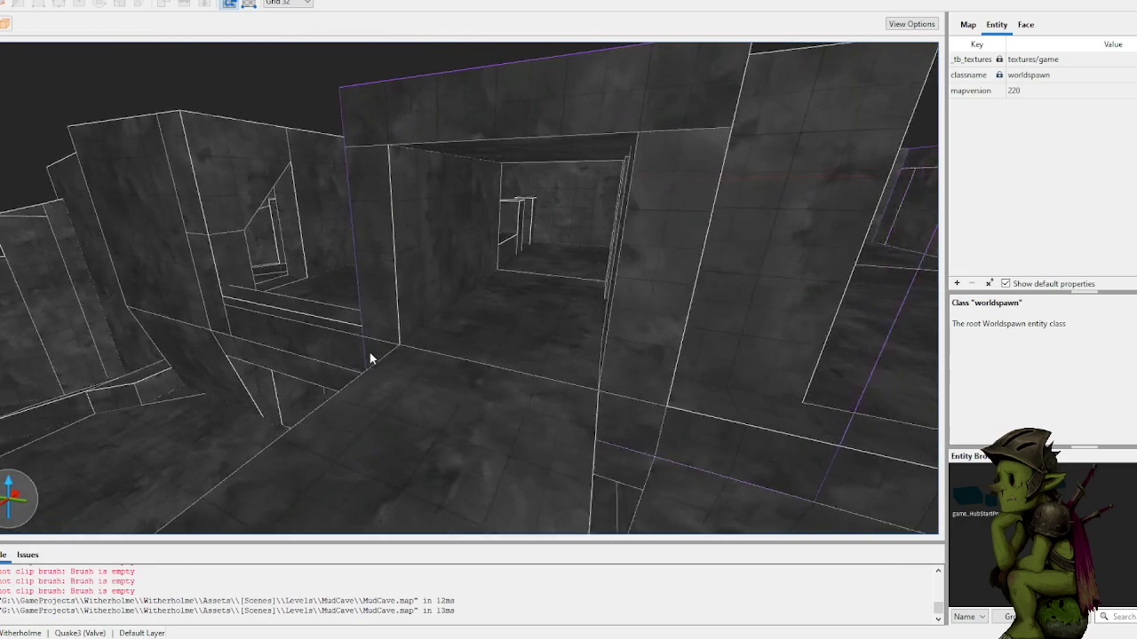
key(w)
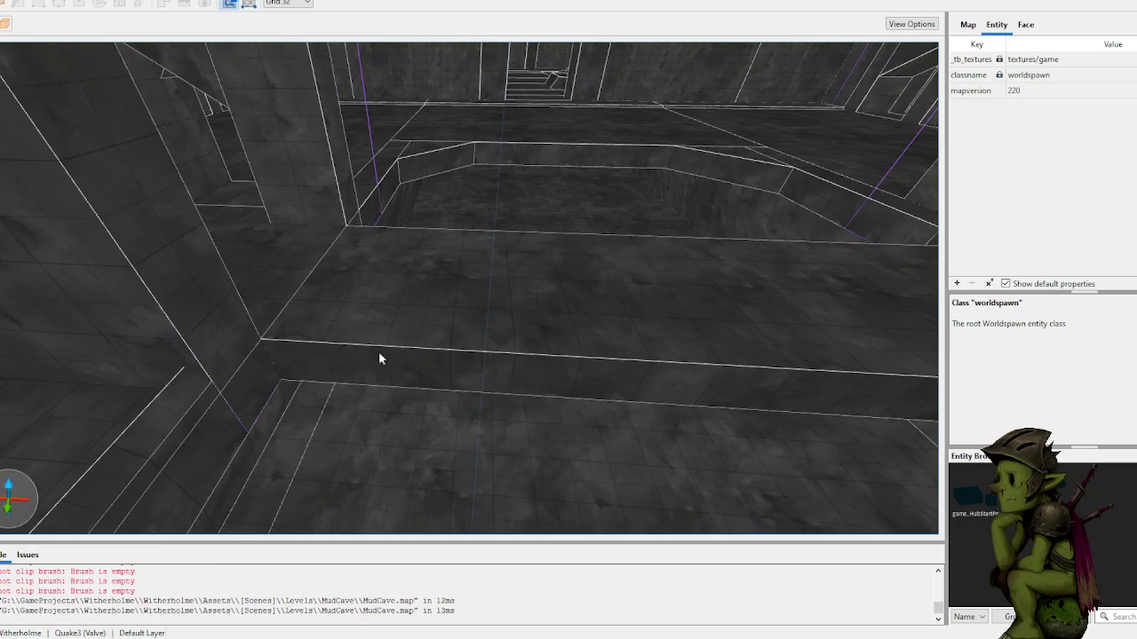
drag(271, 353, 457, 389)
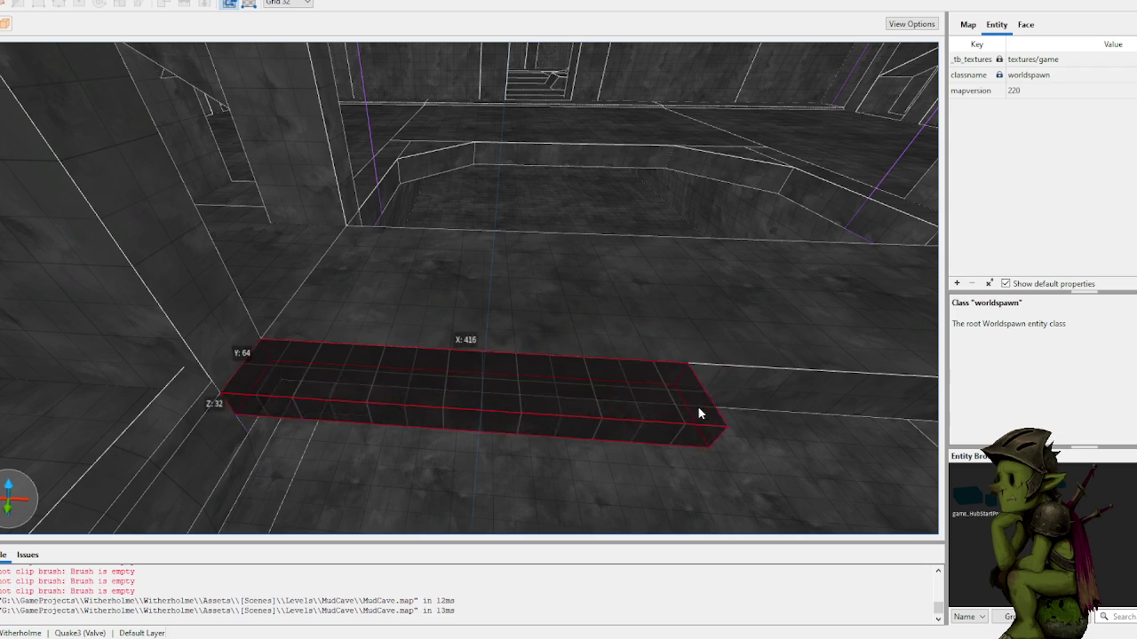
Step: Finish the long floor brush, view it along its length, and switch to the Unity game
drag(733, 390, 733, 390)
key(d)
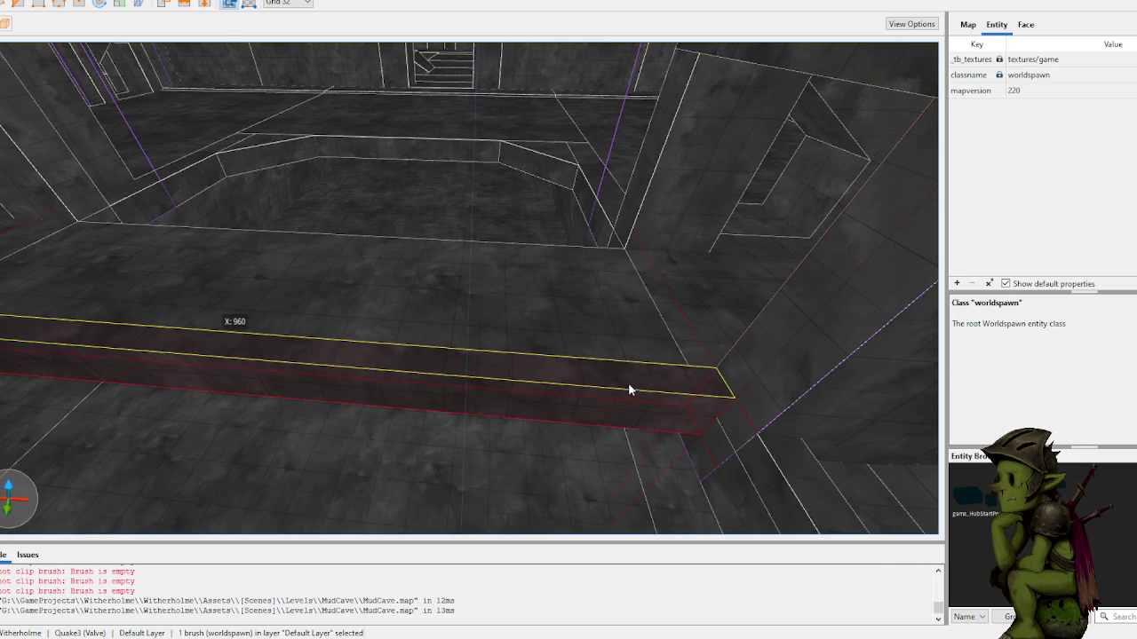
mouse_move(531, 299)
mouse_down()
mouse_move(424, 279)
mouse_move(302, 294)
mouse_up()
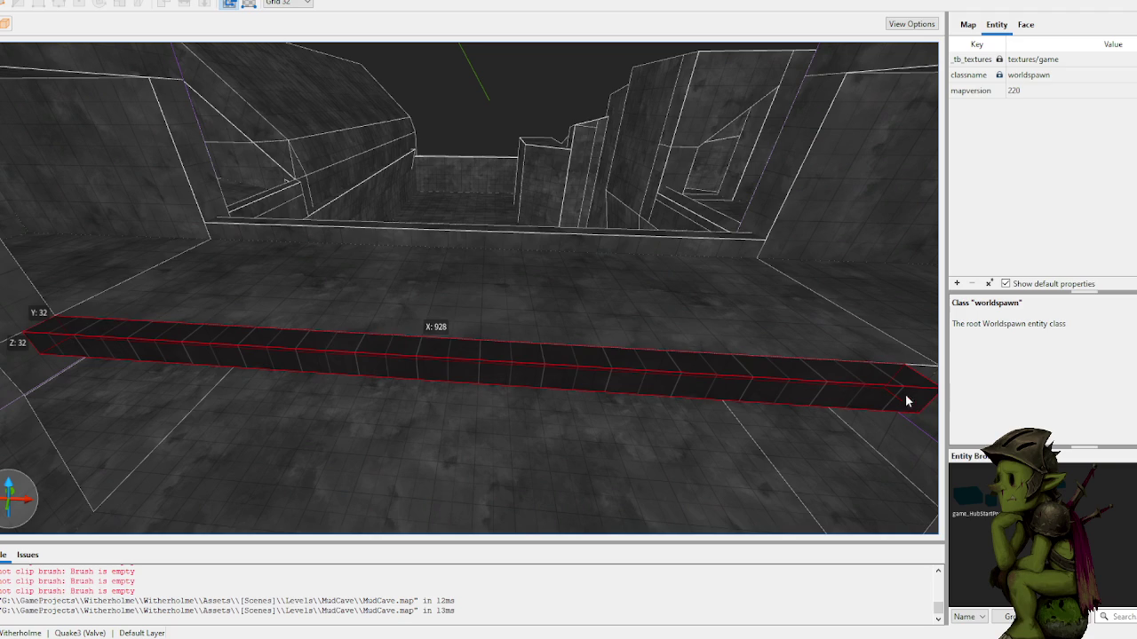
mouse_move(838, 358)
mouse_down()
mouse_move(551, 151)
mouse_move(449, 237)
mouse_move(515, 241)
mouse_up()
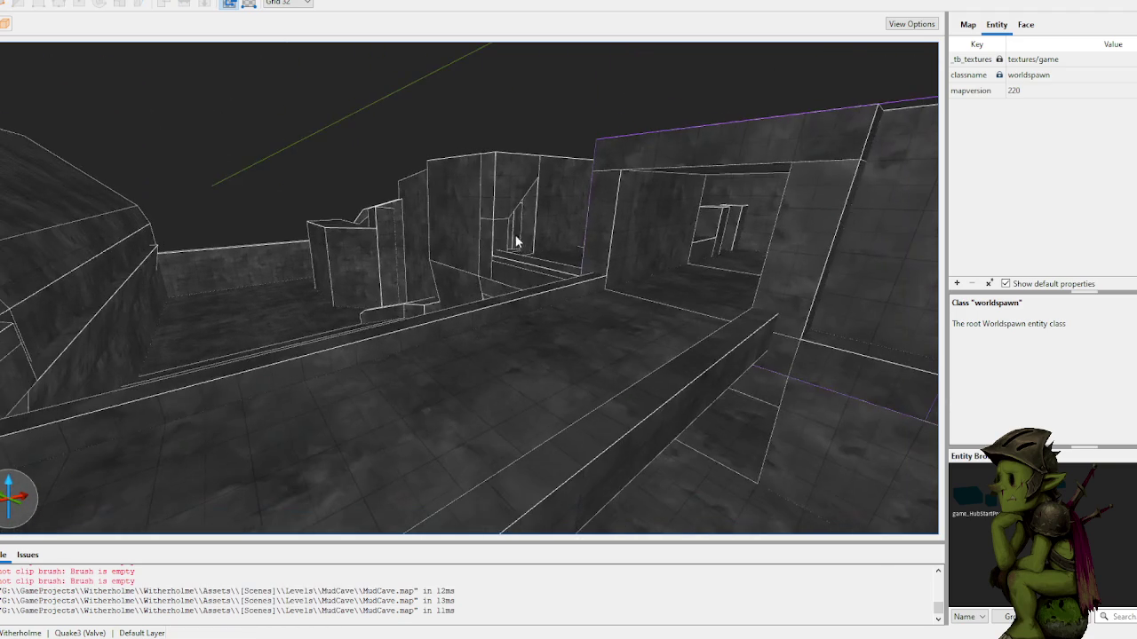
click(782, 593)
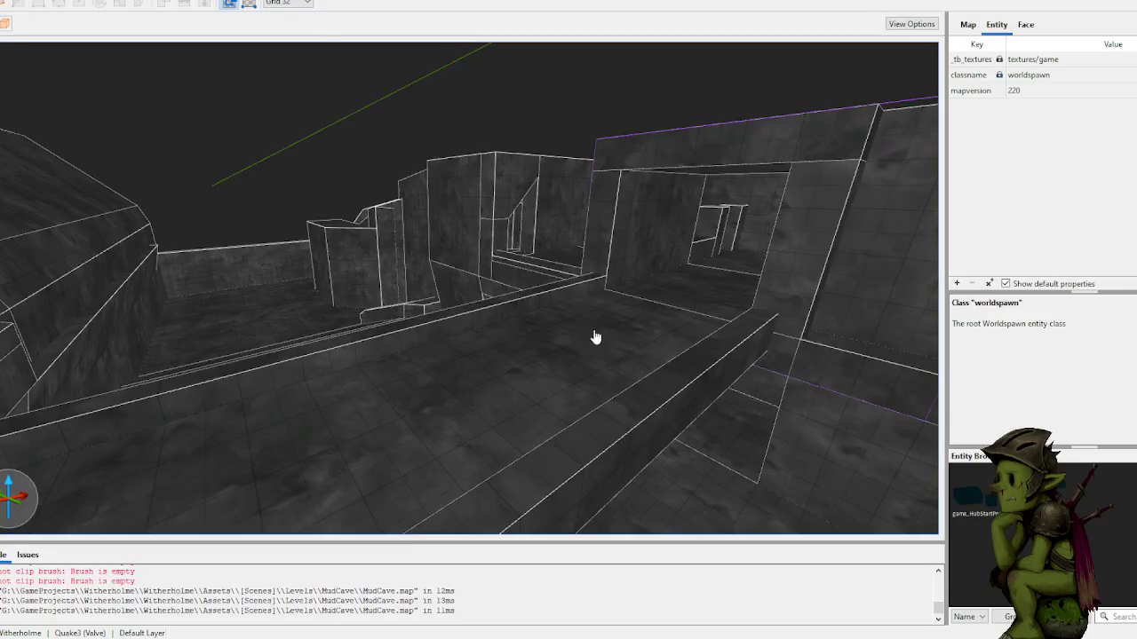
Step: Play-test the cave in Unity, then scroll the view back in TrenchBroom
scroll(595, 337, up, 10)
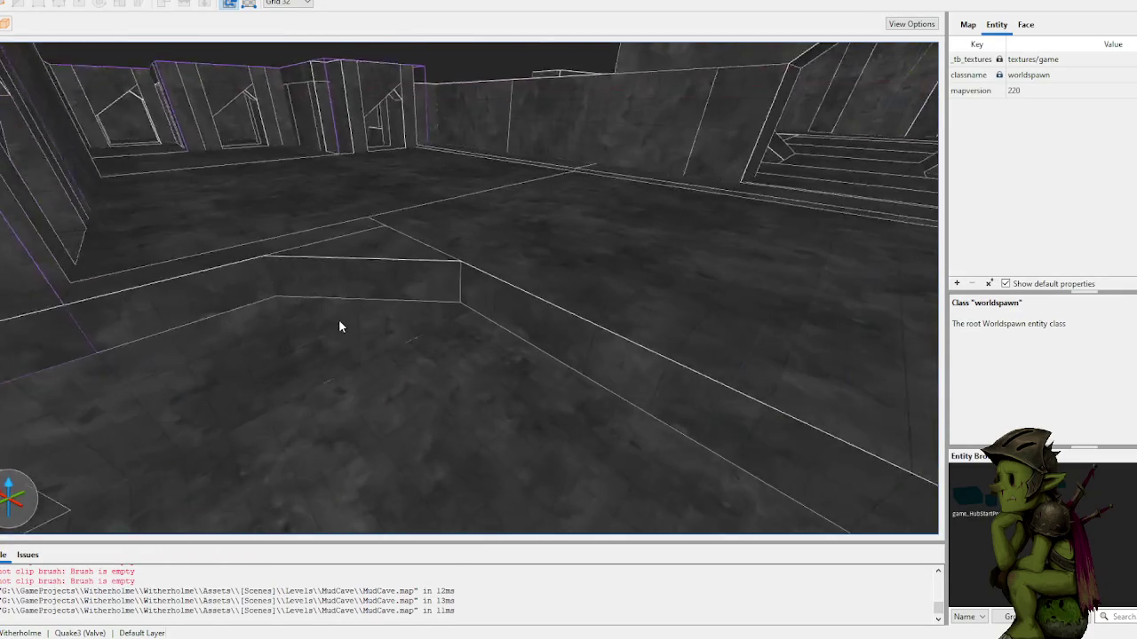
Step: Draw a long, low 32-unit ledge brush along the sunken floor's edge
scroll(376, 328, up, 5)
mouse_move(307, 341)
mouse_down()
mouse_move(624, 390)
mouse_move(642, 411)
mouse_up()
scroll(621, 399, down, 5)
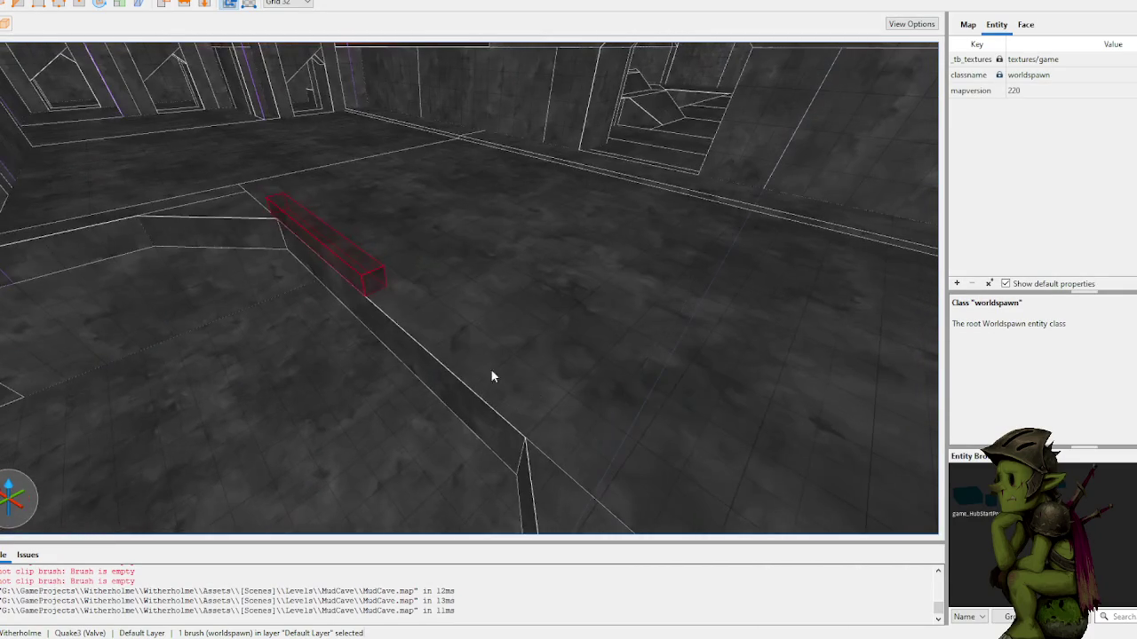
scroll(516, 378, up, 5)
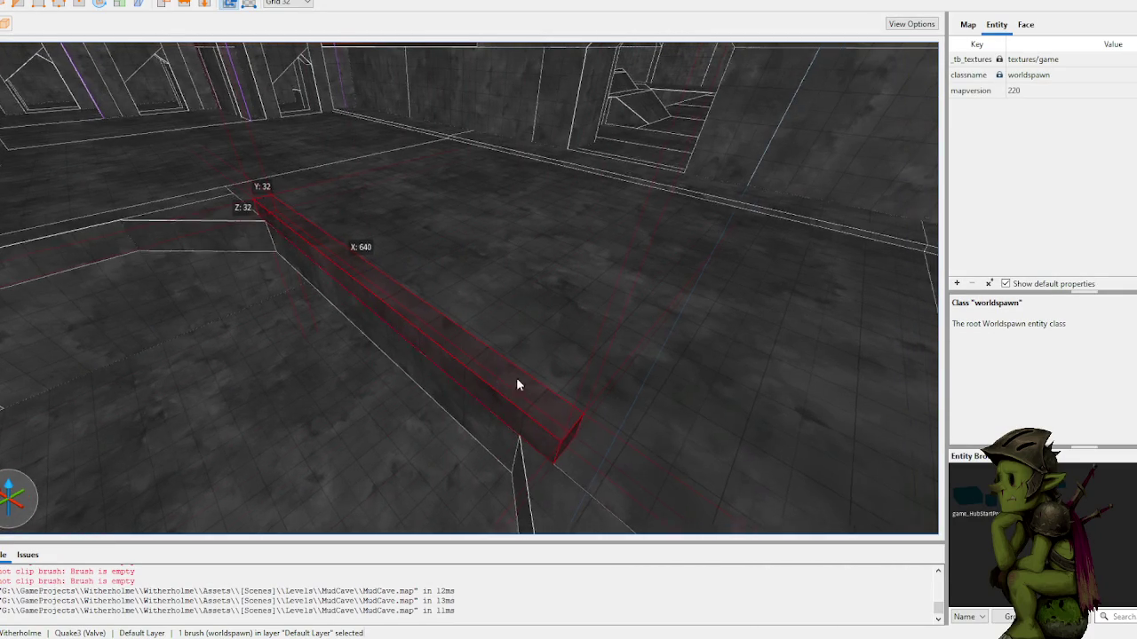
key(Escape)
scroll(613, 366, up, 5)
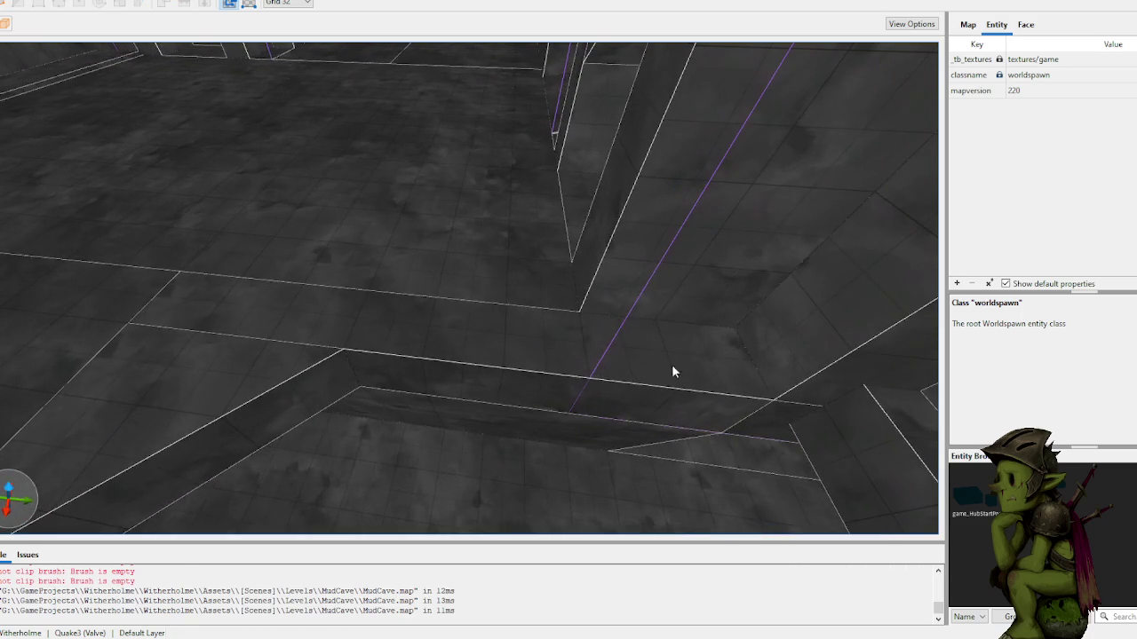
drag(334, 327, 330, 317)
scroll(329, 317, up, 5)
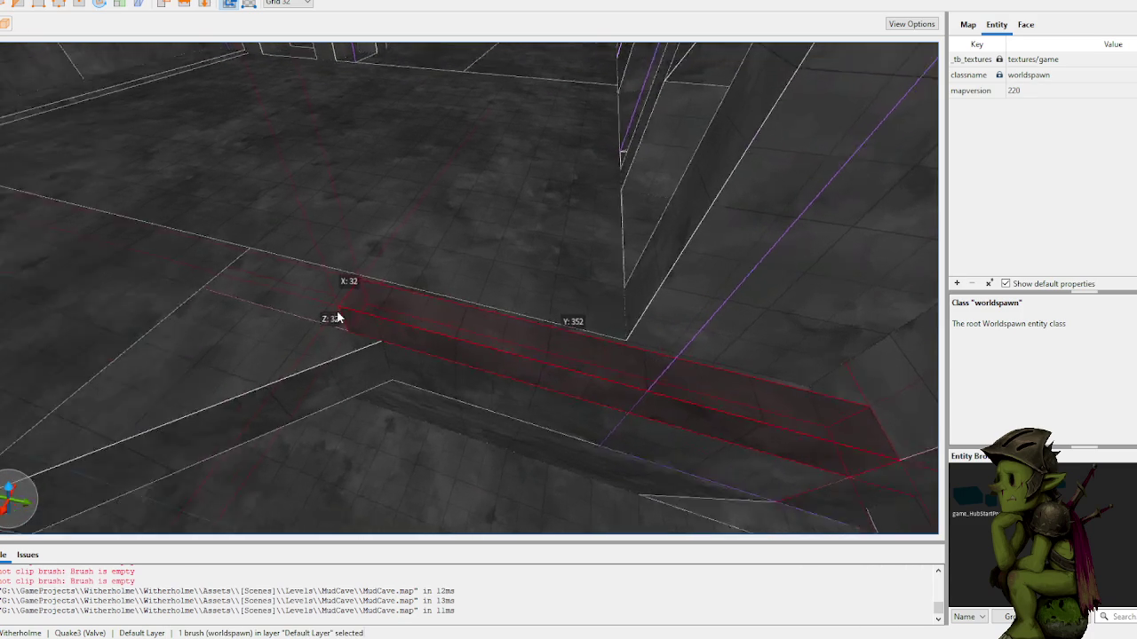
scroll(304, 315, down, 5)
scroll(374, 330, down, 5)
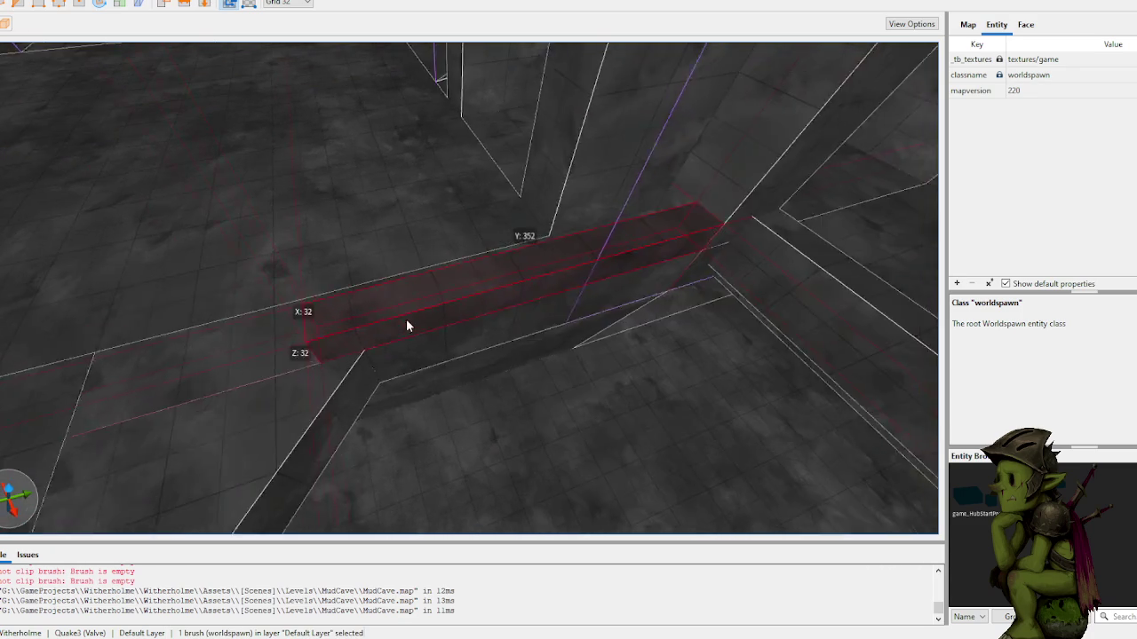
scroll(515, 333, up, 5)
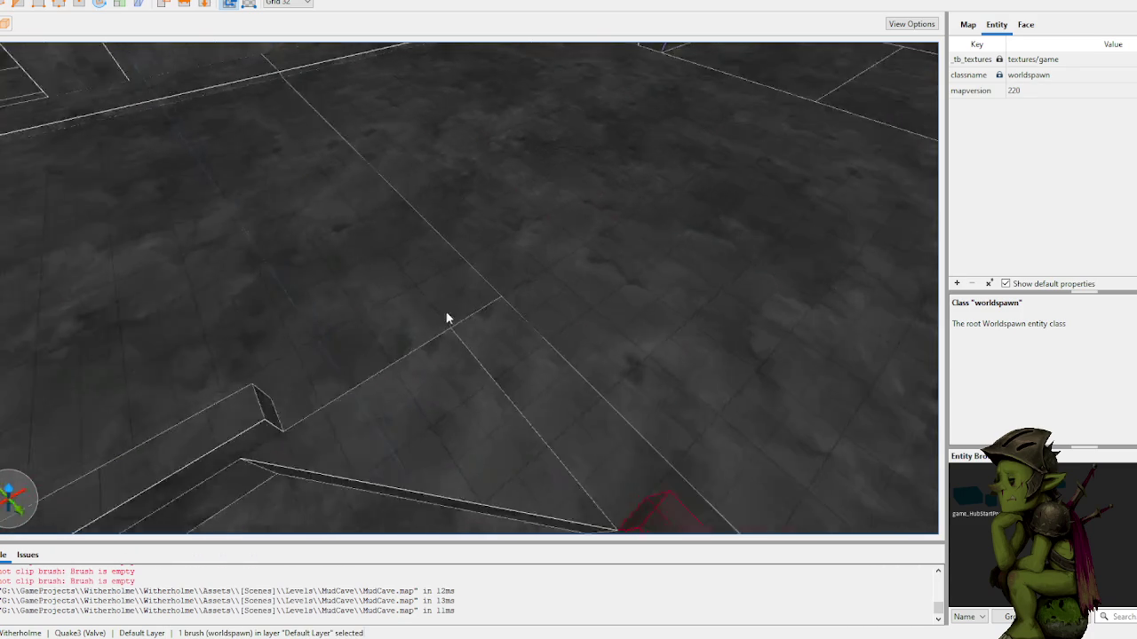
scroll(447, 317, down, 4)
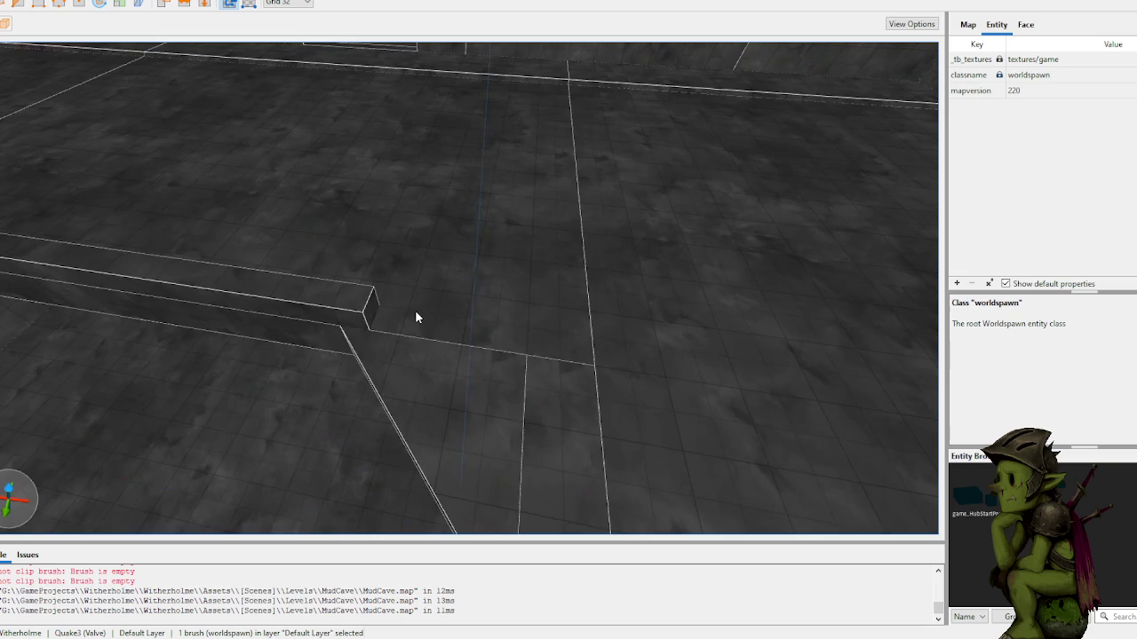
Step: Select the ledge's end face, draw another ledge along the pit edge, and save the map
shift+double_click(344, 303)
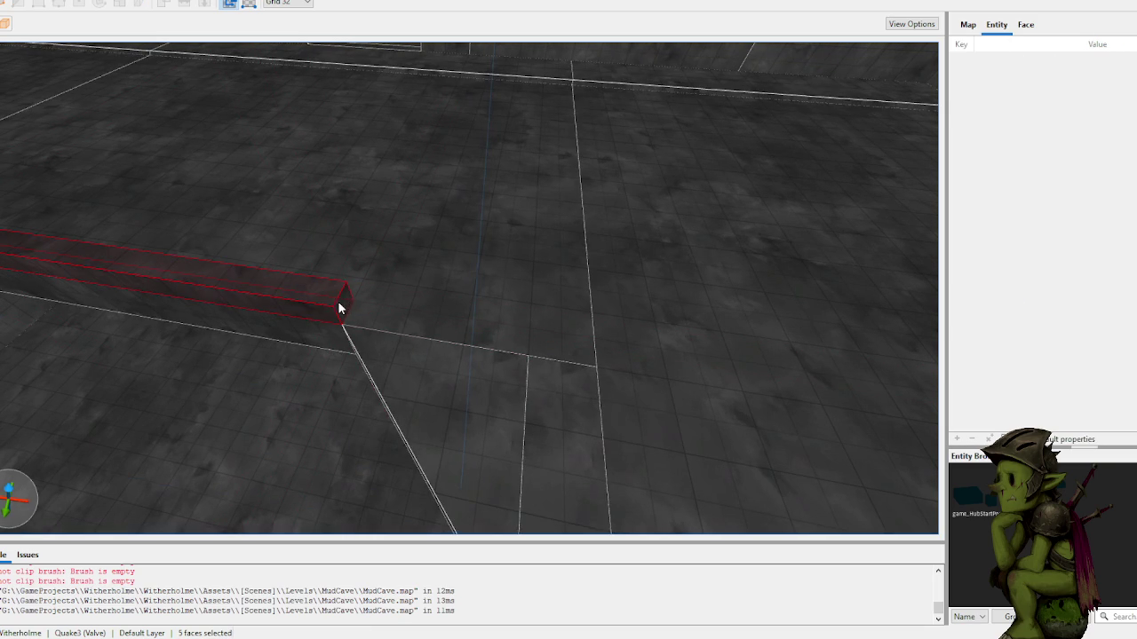
key(ctrl+a)
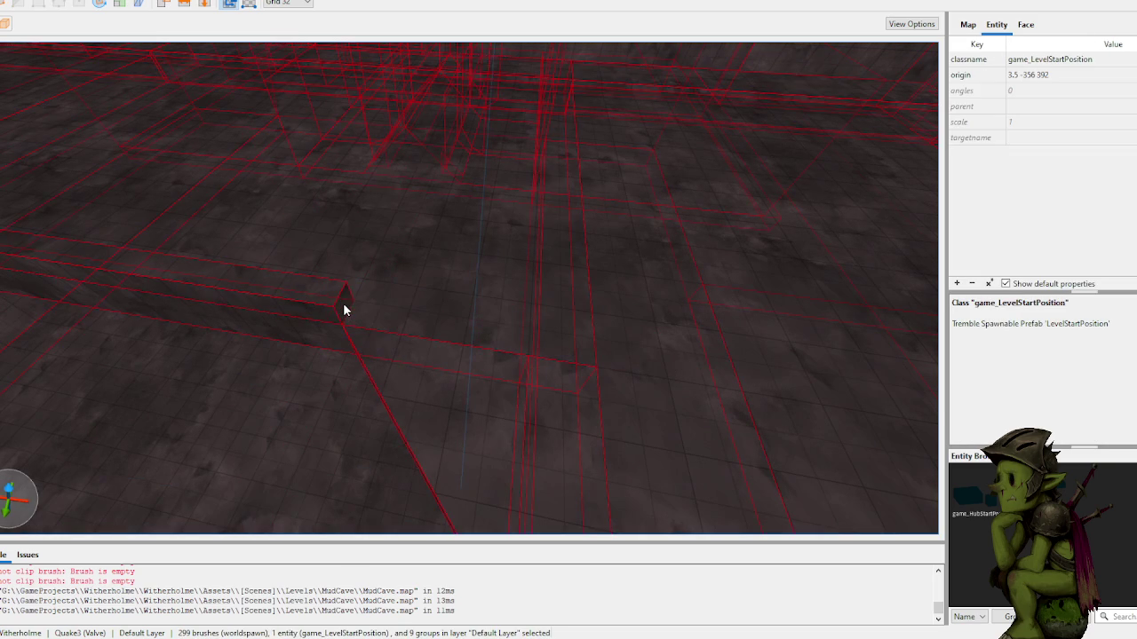
key(Escape)
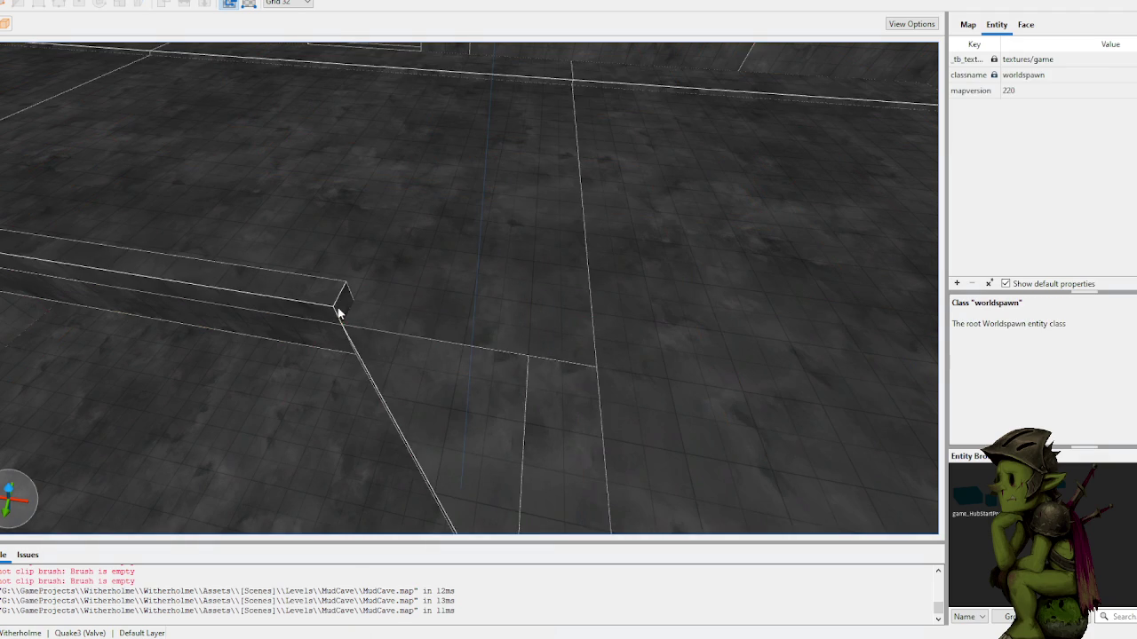
shift+click(339, 307)
mouse_move(360, 318)
mouse_down()
mouse_move(608, 356)
mouse_move(553, 278)
mouse_move(533, 271)
mouse_move(505, 271)
mouse_move(495, 296)
mouse_move(415, 317)
mouse_up()
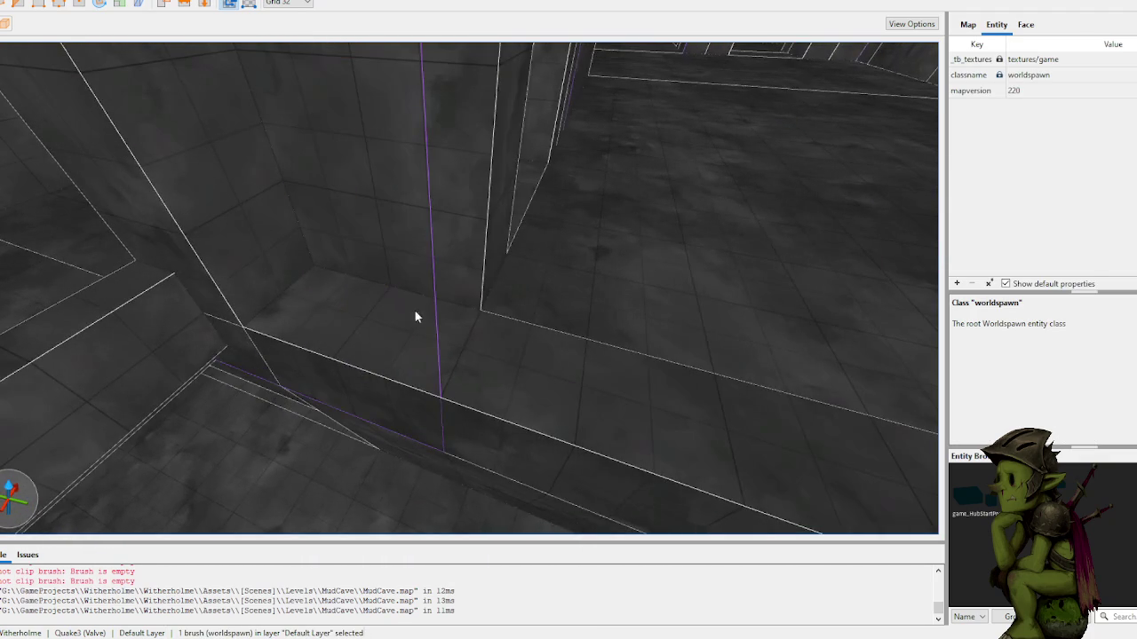
mouse_move(657, 419)
mouse_down()
mouse_move(586, 437)
mouse_move(517, 417)
mouse_move(296, 442)
mouse_move(267, 429)
mouse_up()
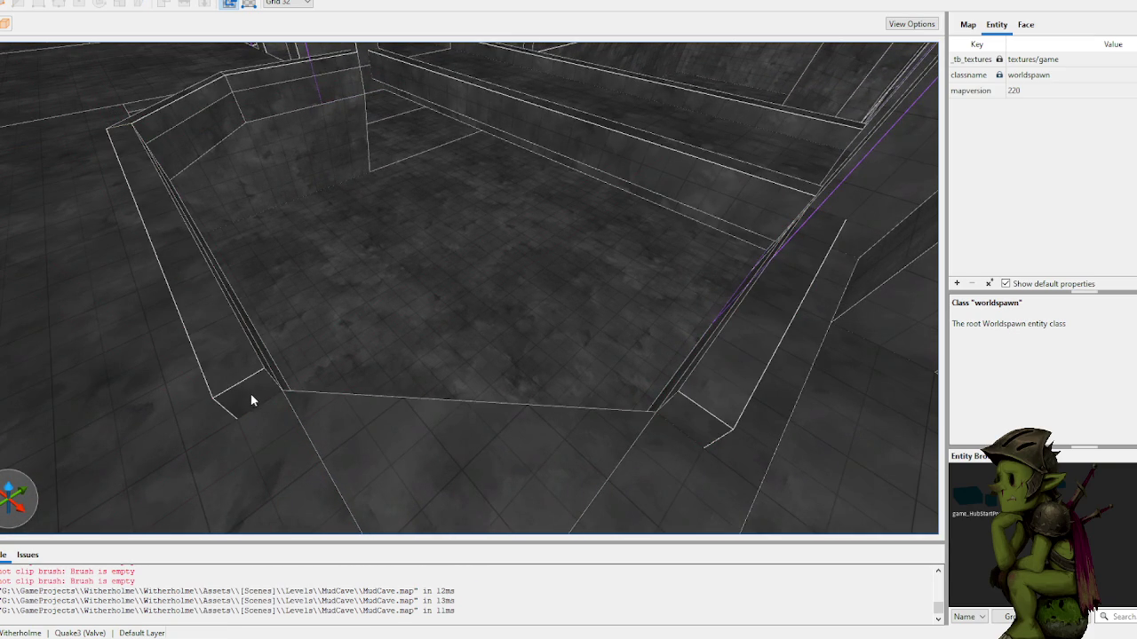
key(ctrl+j)
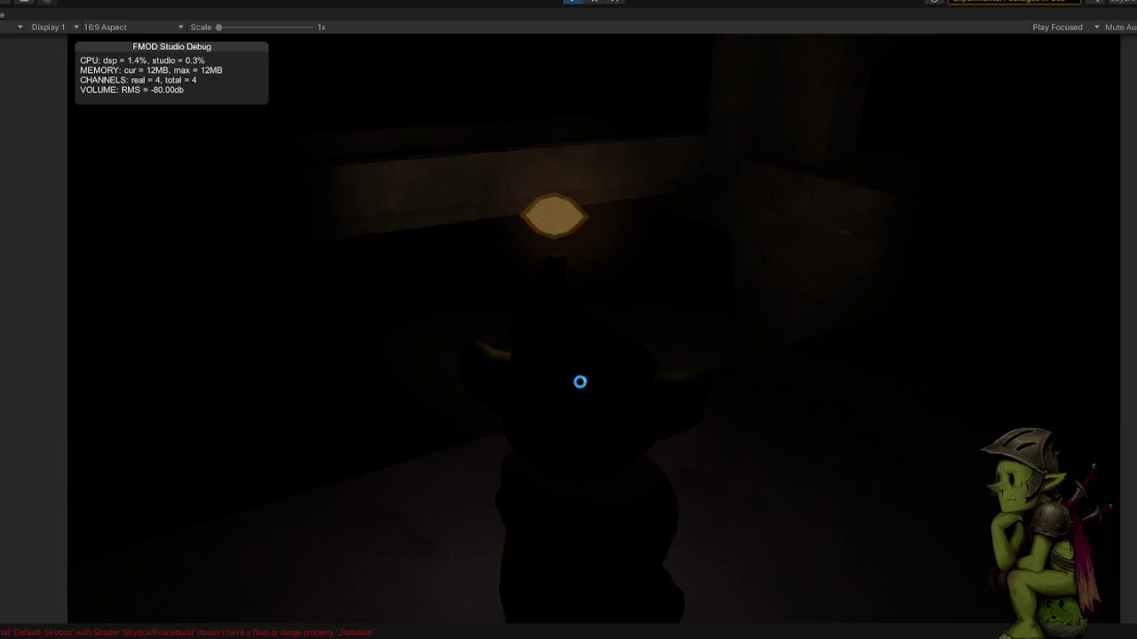
Step: Walk the character along the torch-lit corridors past the new wall ledges
key(w)
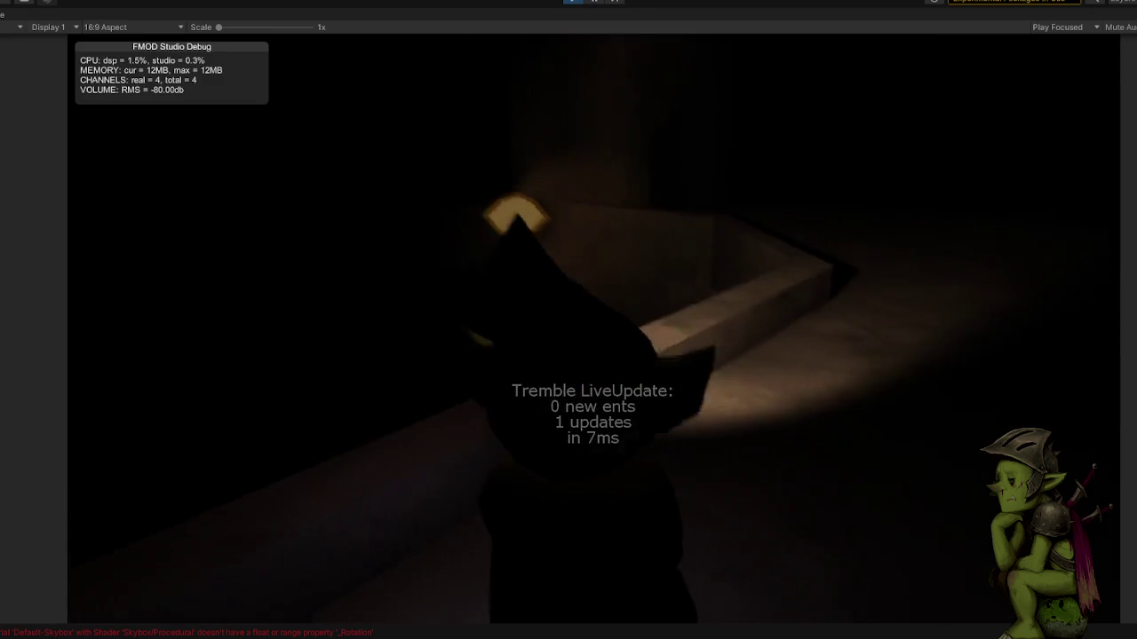
key(w)
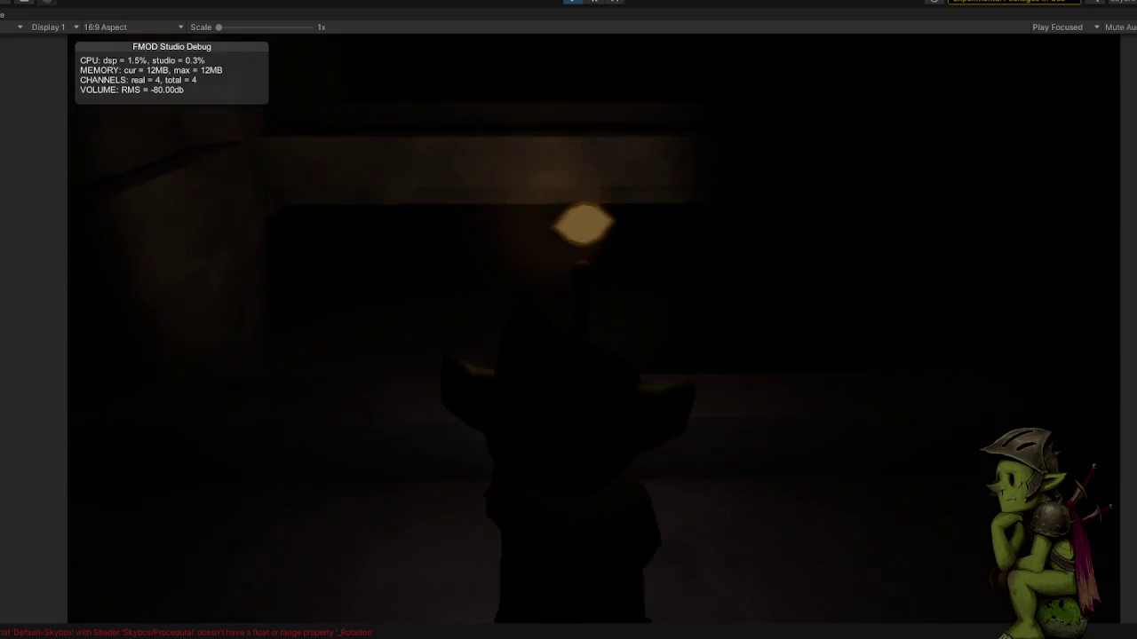
key(w)
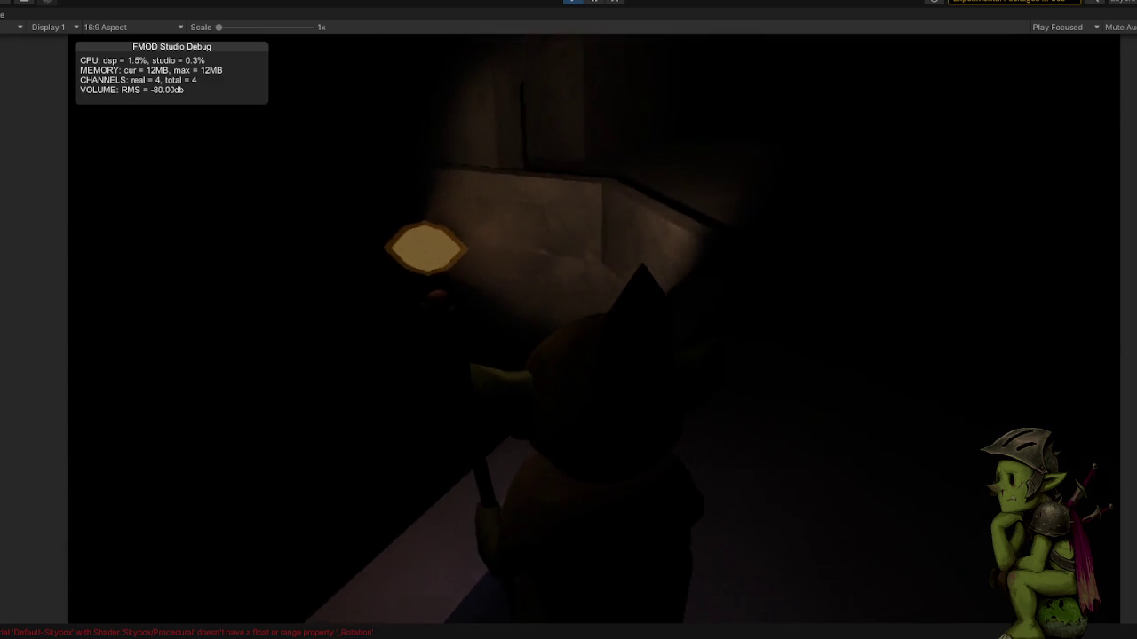
key(w)
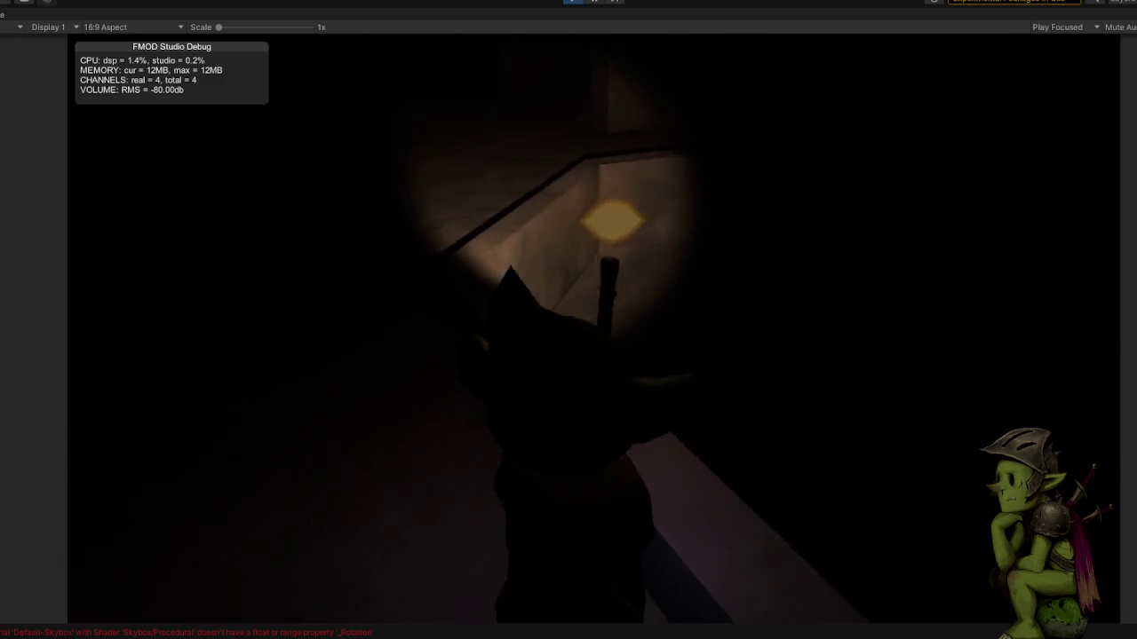
key(w)
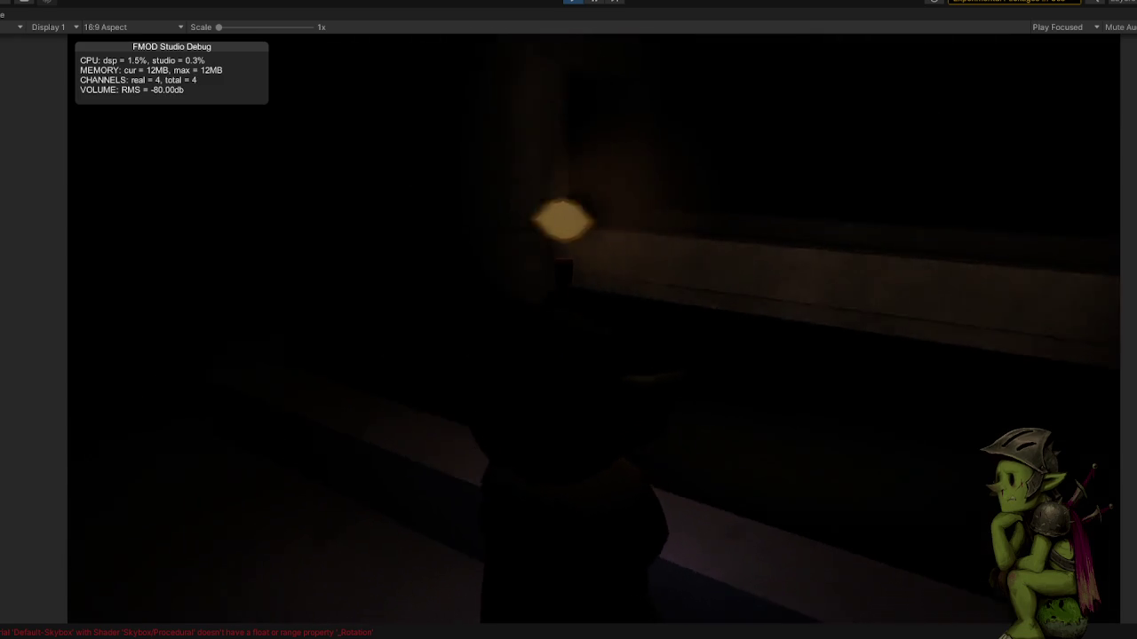
key(w)
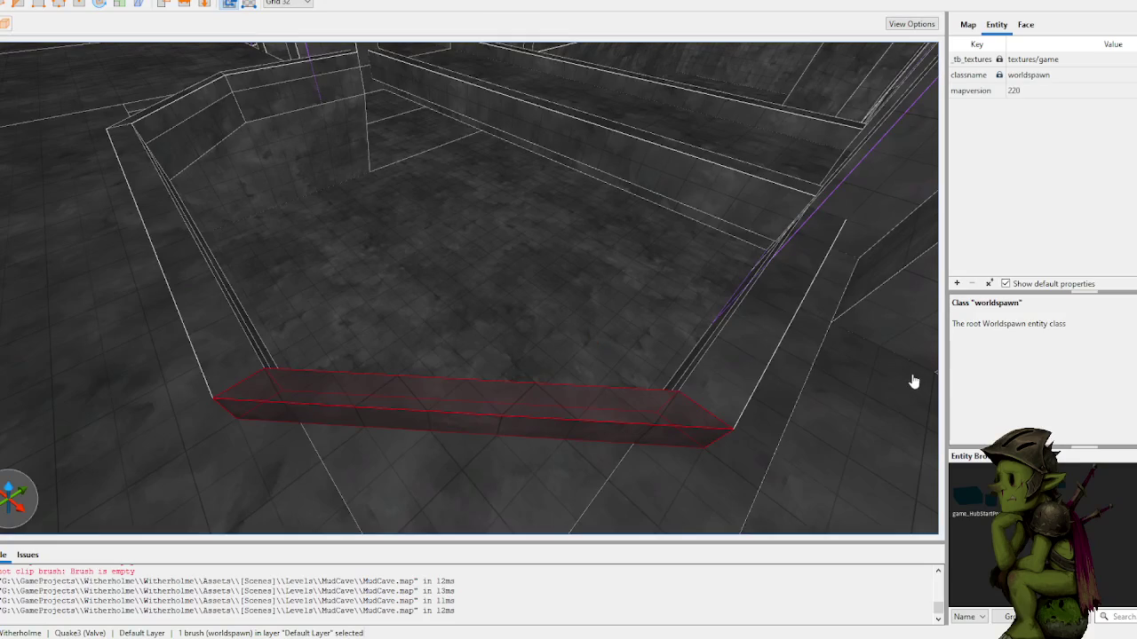
Step: Stretch the high ledge brush along the wall to 960 units
mouse_move(680, 293)
mouse_down()
mouse_move(685, 250)
mouse_move(708, 240)
mouse_move(581, 256)
mouse_up()
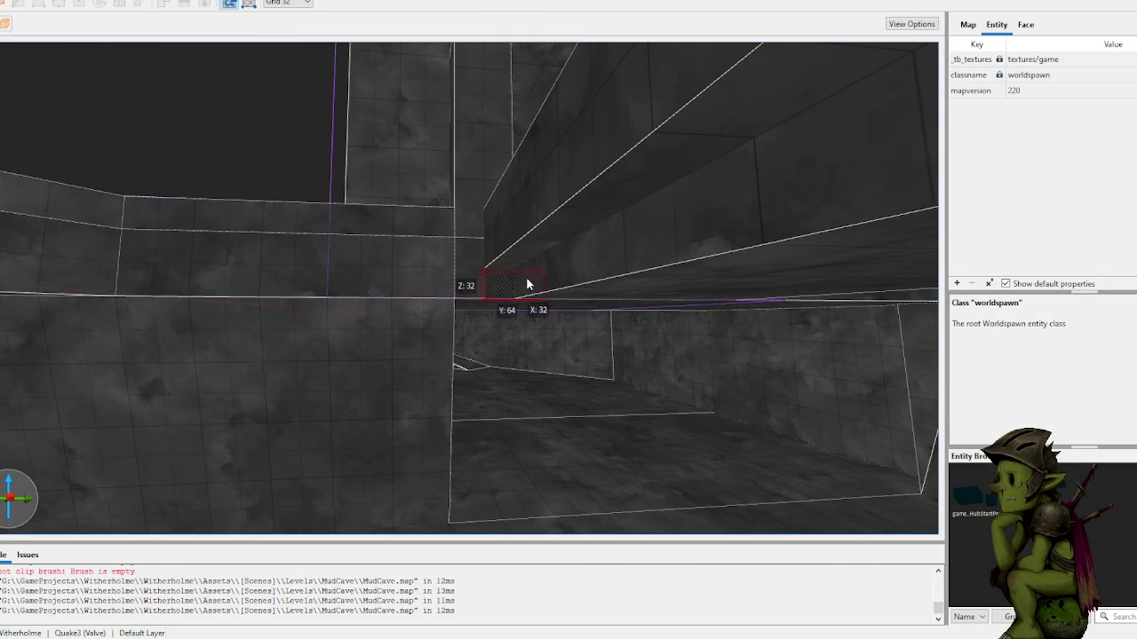
scroll(693, 193, down, 10)
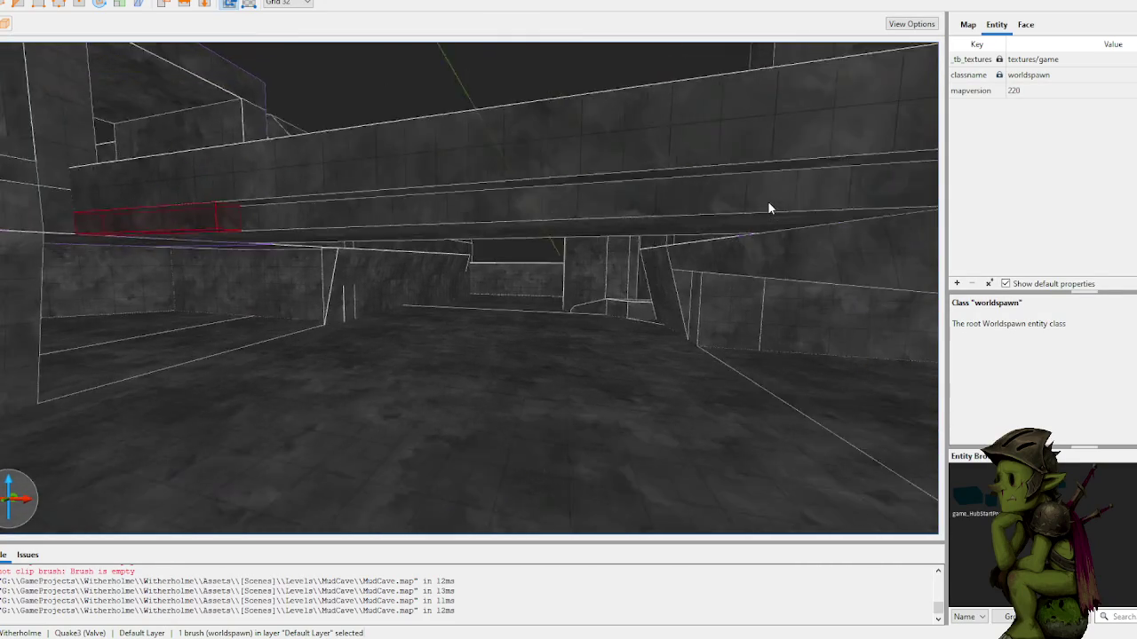
drag(317, 242, 682, 228)
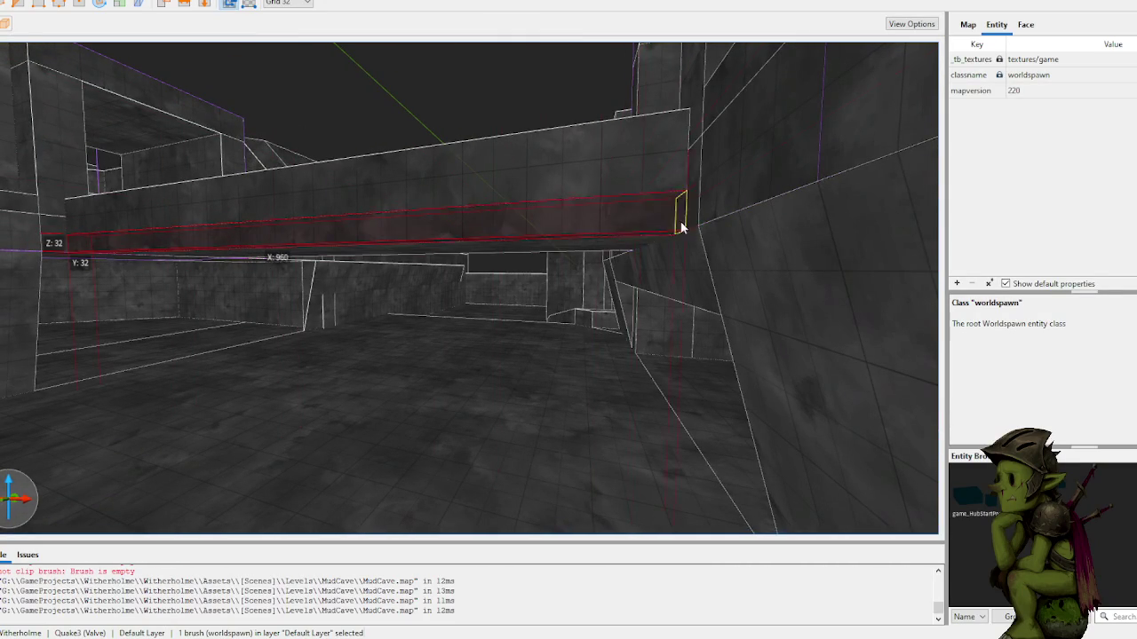
scroll(613, 207, up, 5)
Step: Clip the ledge's end at an angle with three points, choosing which side is kept
click(533, 208)
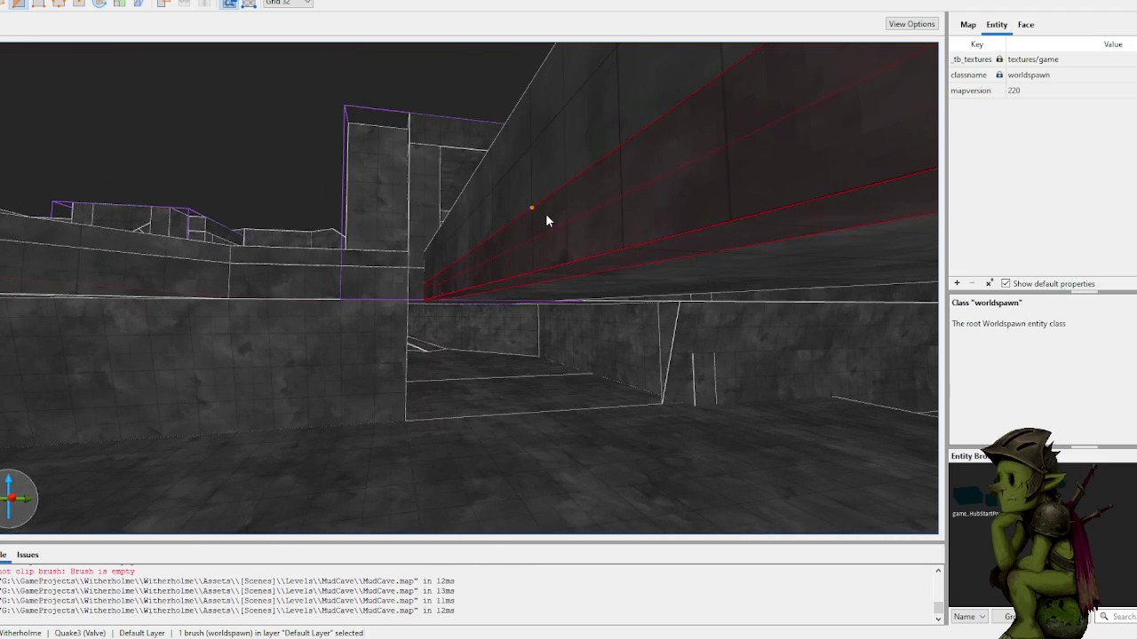
scroll(590, 251, down, 5)
click(648, 283)
key(a)
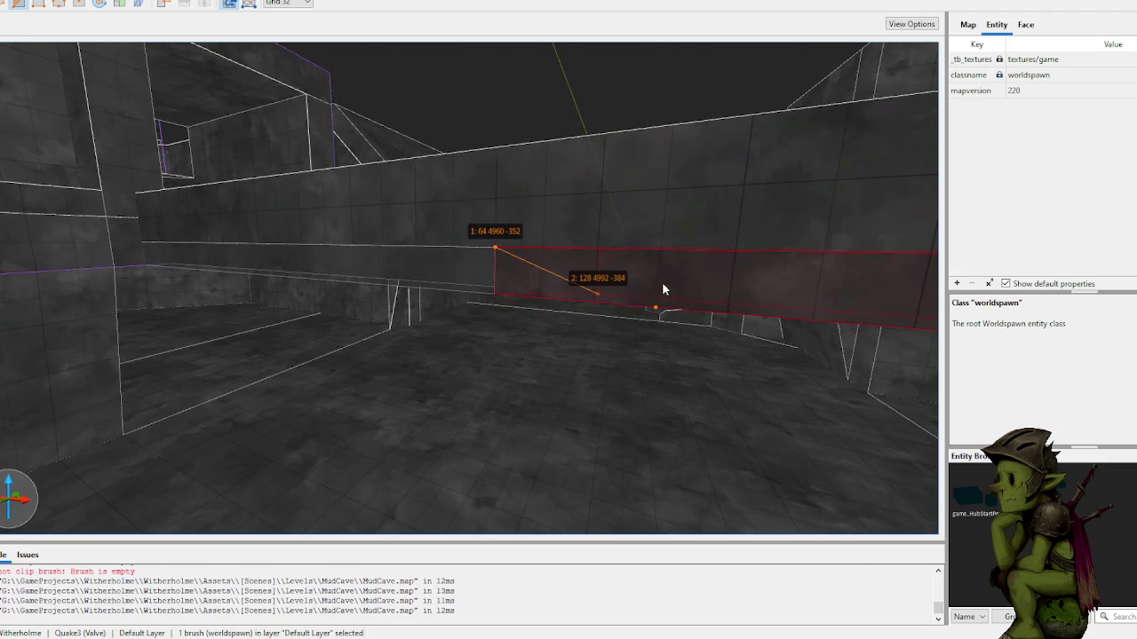
key(w)
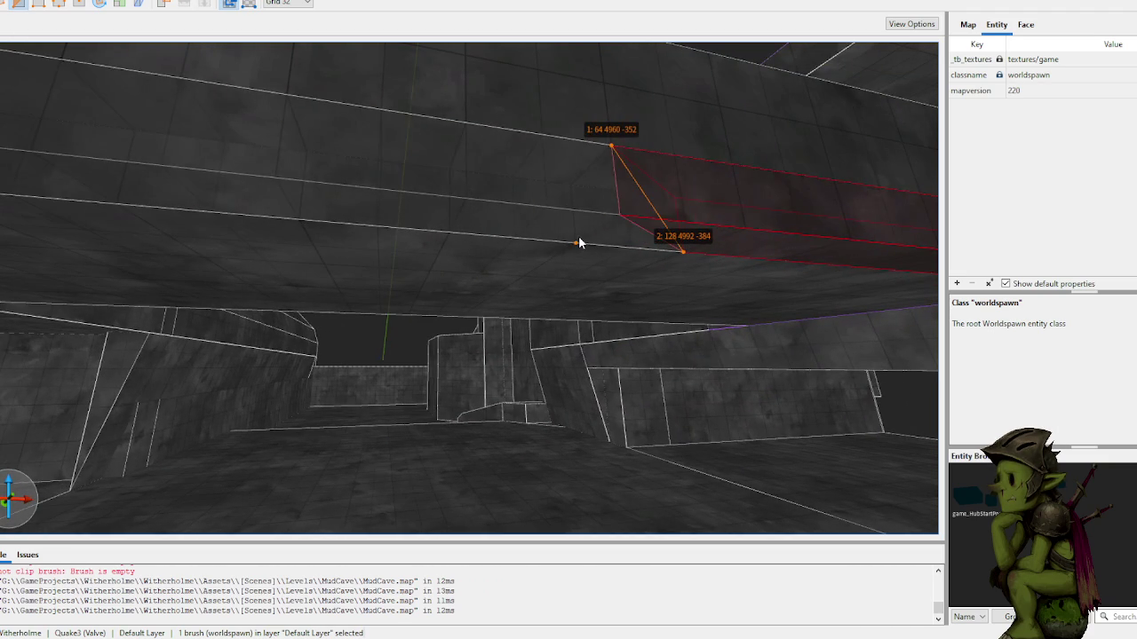
click(576, 243)
key(Tab)
key(Tab)
key(Tab)
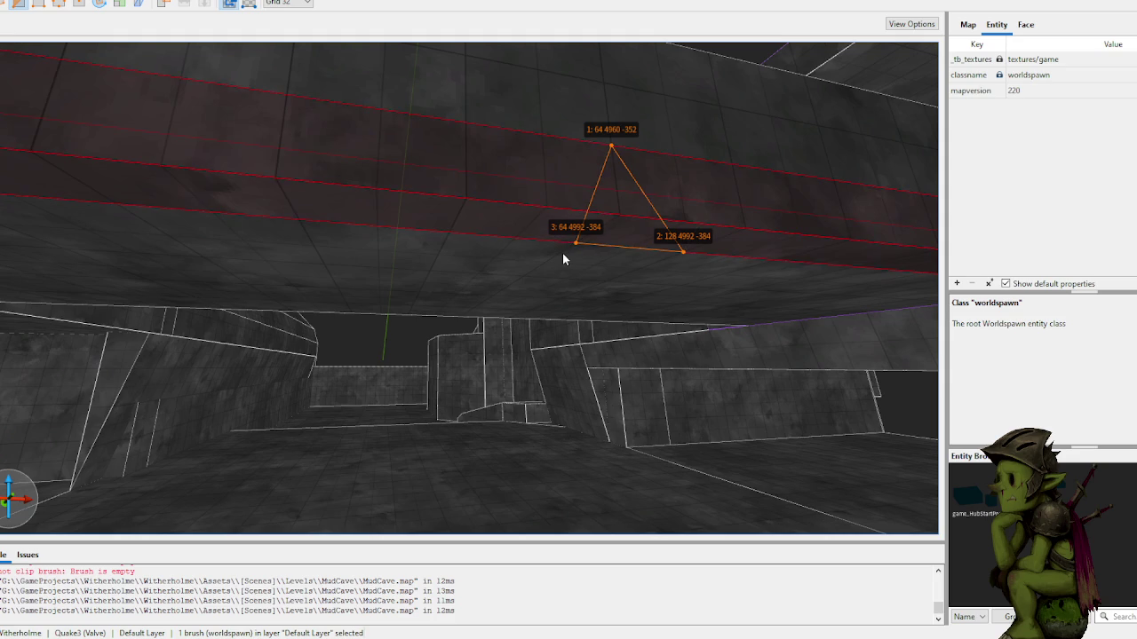
key(Tab)
key(Tab)
key(Tab)
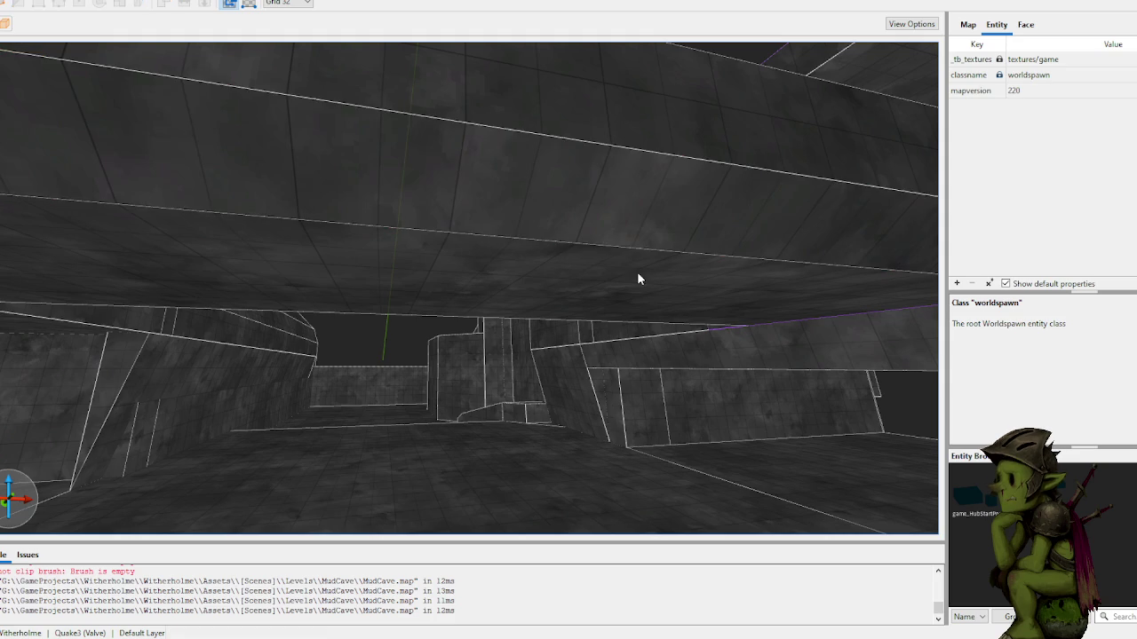
Step: Inspect the angled cut wedge and deselect the clipped brush
mouse_move(505, 208)
mouse_down()
mouse_move(547, 208)
mouse_move(284, 204)
mouse_move(439, 201)
mouse_move(534, 238)
mouse_move(543, 258)
mouse_move(475, 254)
mouse_move(427, 231)
mouse_up()
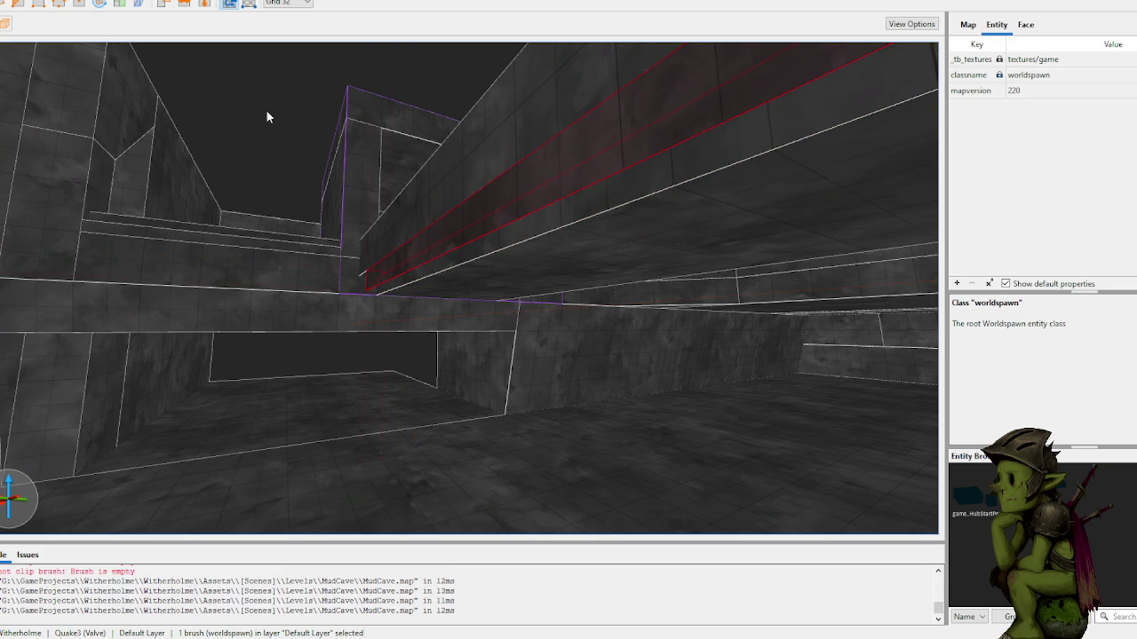
mouse_move(547, 144)
mouse_down()
mouse_move(589, 183)
mouse_move(554, 183)
mouse_up()
click(565, 104)
scroll(564, 97, up, 10)
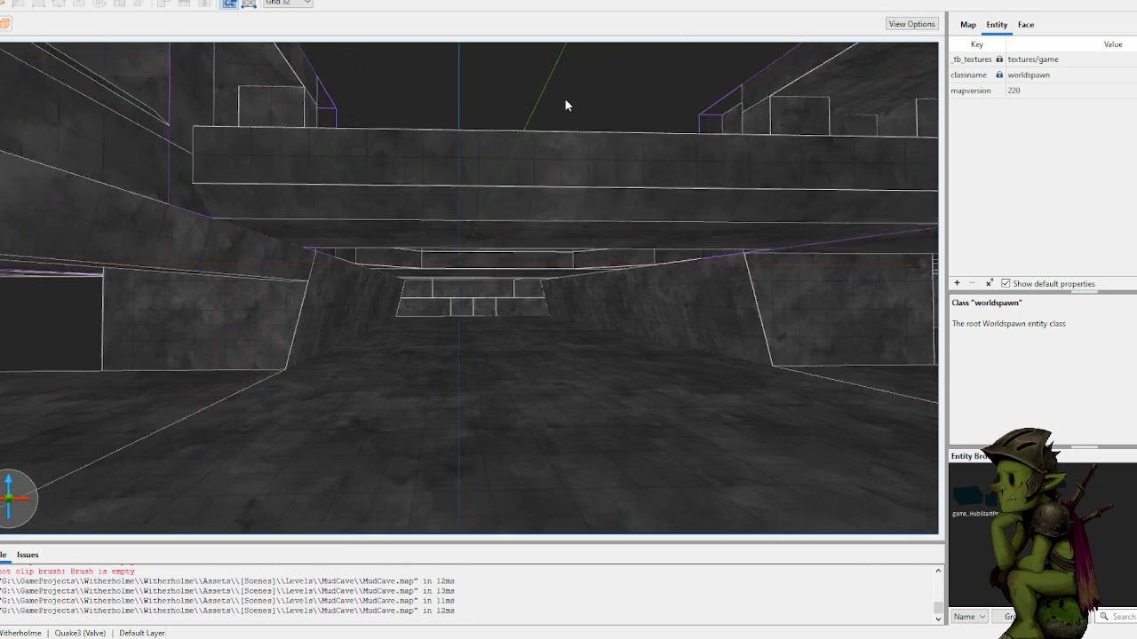
scroll(577, 142, up, 10)
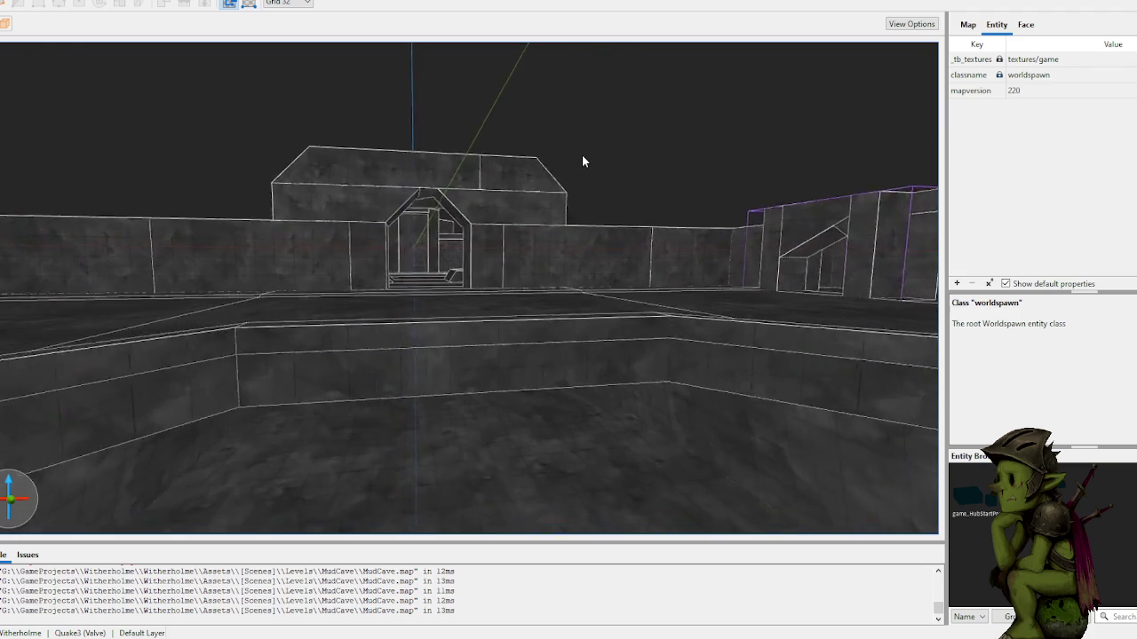
scroll(604, 208, up, 5)
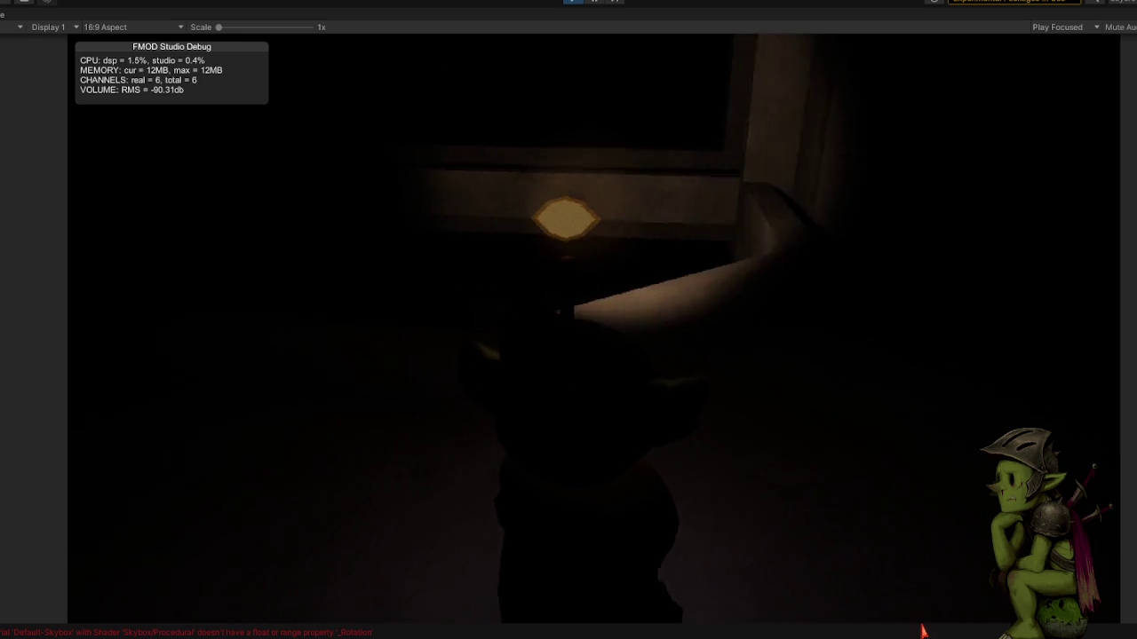
Step: Focus the Unity Game view and walk past the extended angled ledge
click(728, 620)
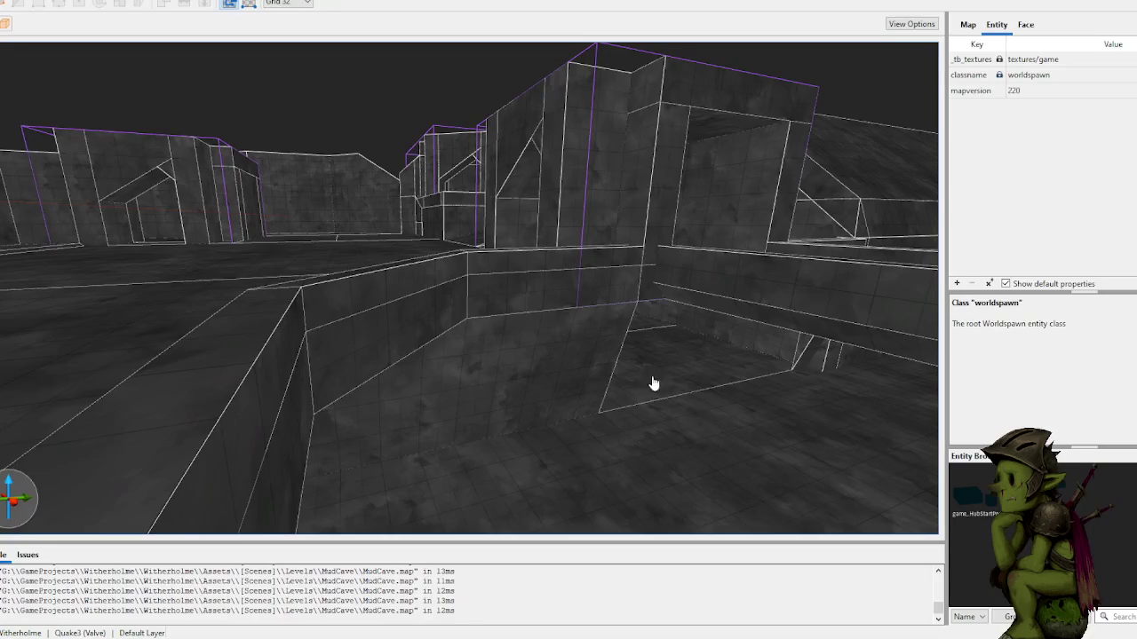
Step: Search 'dirt' and apply the Dirt1 material to the floor brush, then return to Unity
click(643, 369)
scroll(644, 369, up, 5)
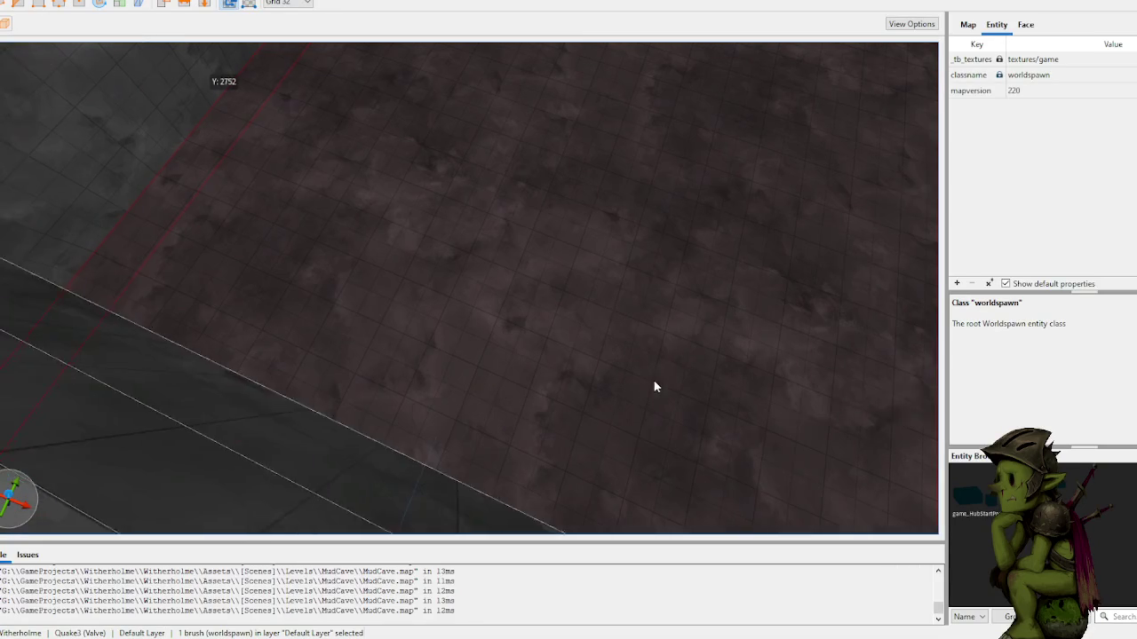
click(1024, 27)
scroll(1085, 500, up, 10)
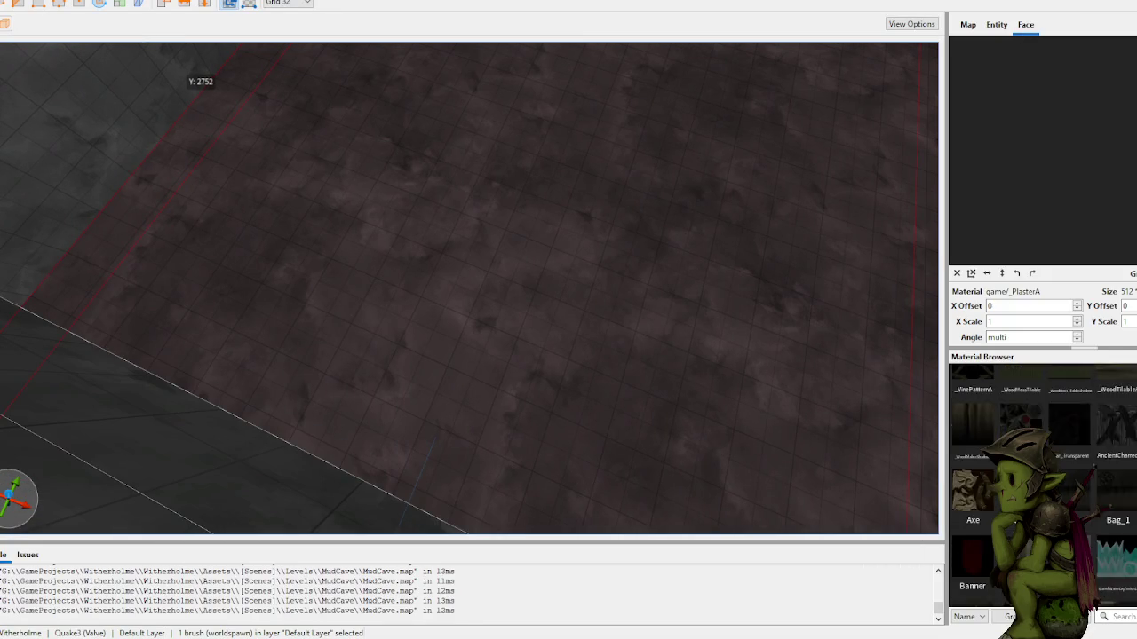
text(dirt)
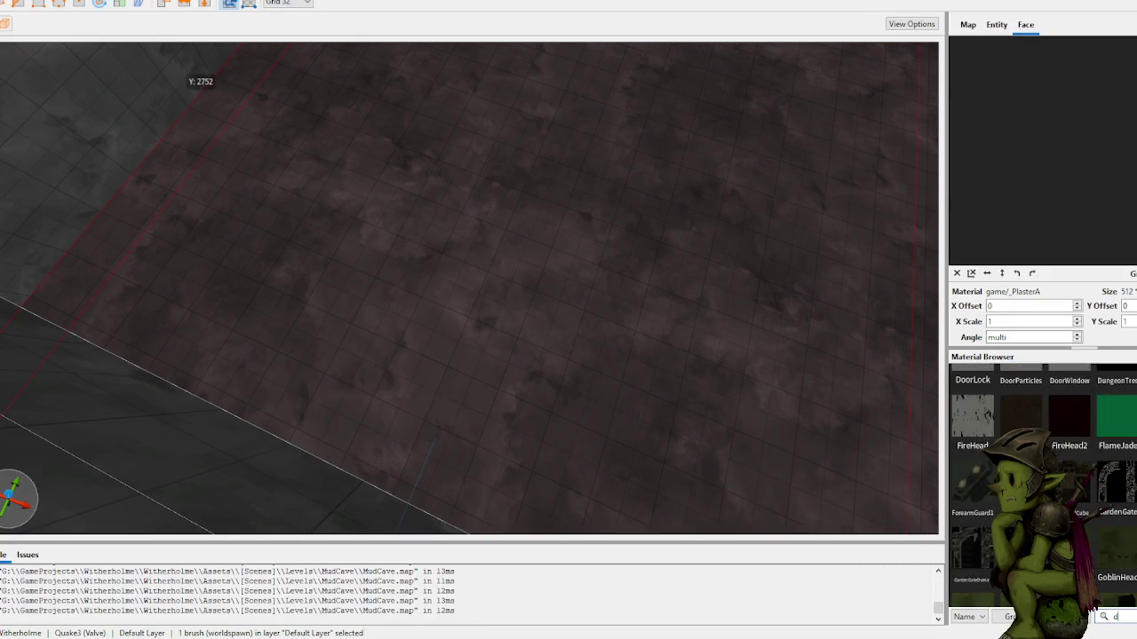
click(960, 551)
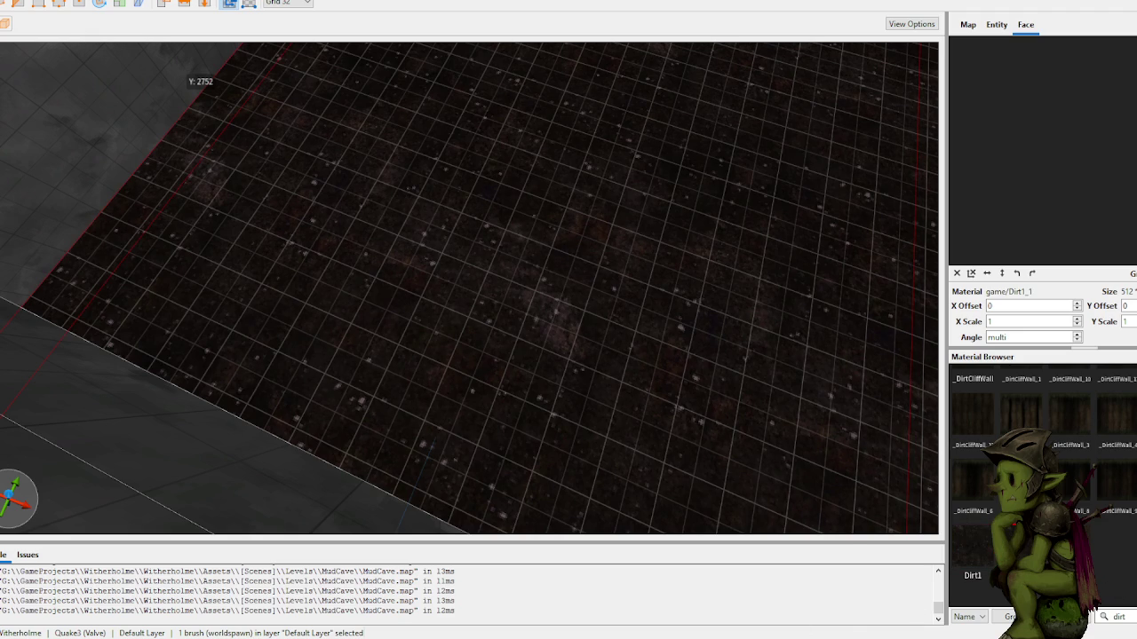
mouse_move(781, 636)
click(780, 602)
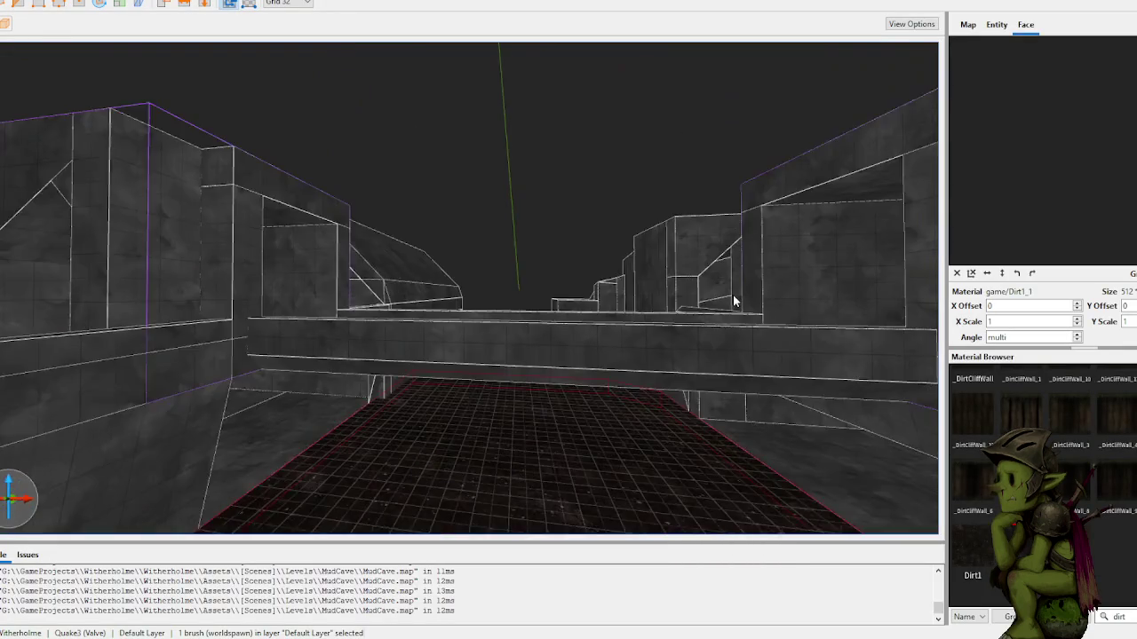
Step: Select the plastered wall brush and try _DirtCliffWall_13, _DirtCliffWall_2 and _DirtCliffWall_8 on it
click(471, 323)
scroll(1061, 431, up, 1)
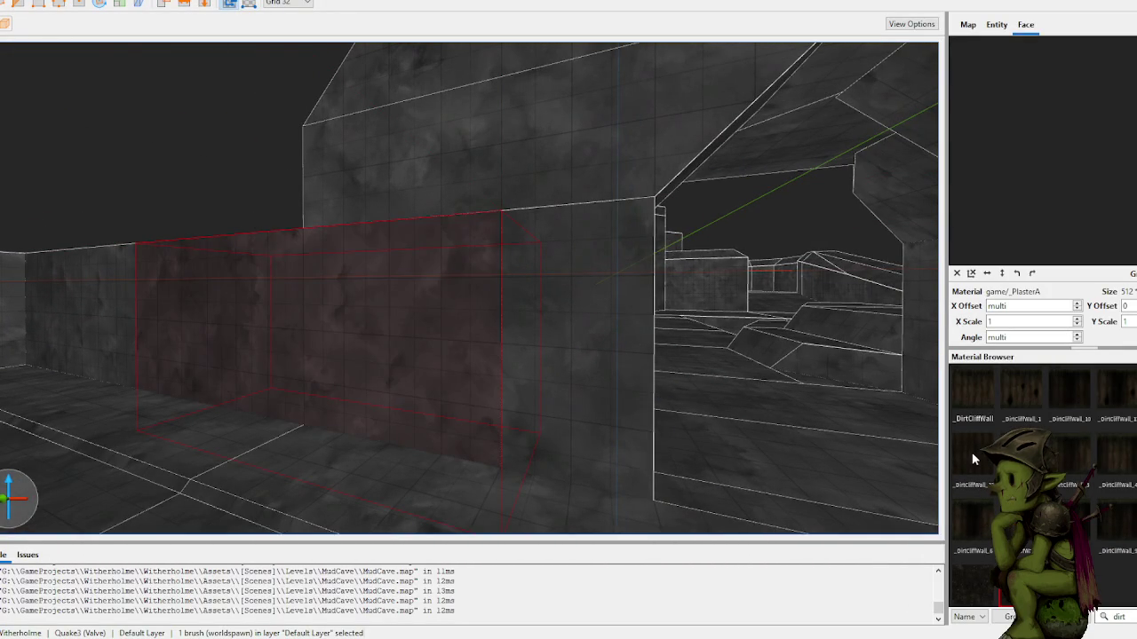
click(972, 455)
click(1022, 456)
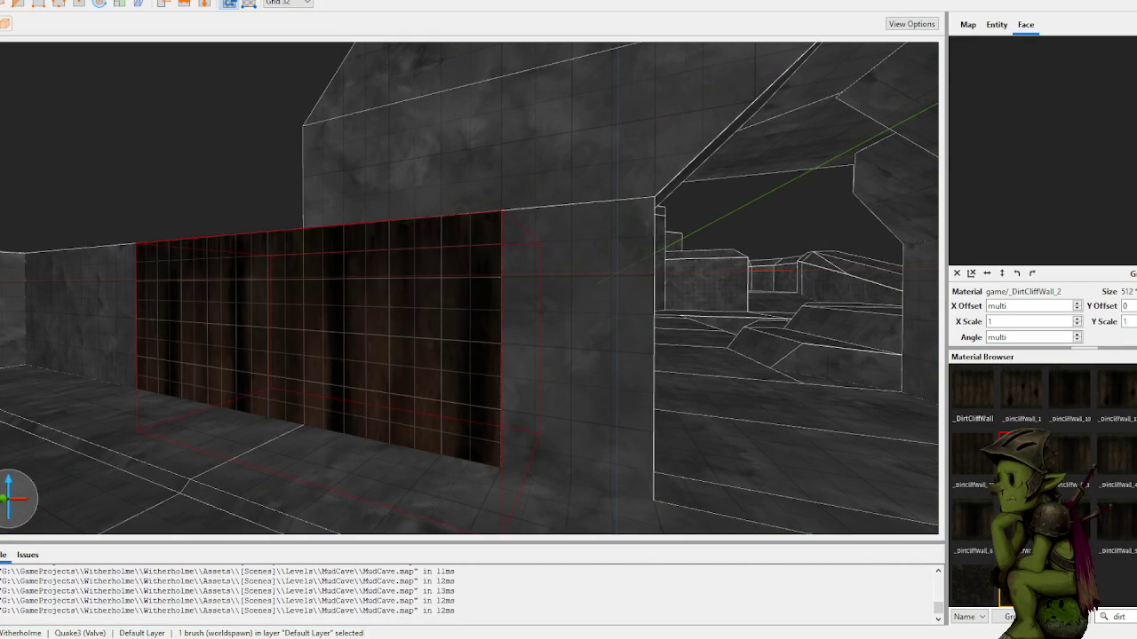
click(1079, 523)
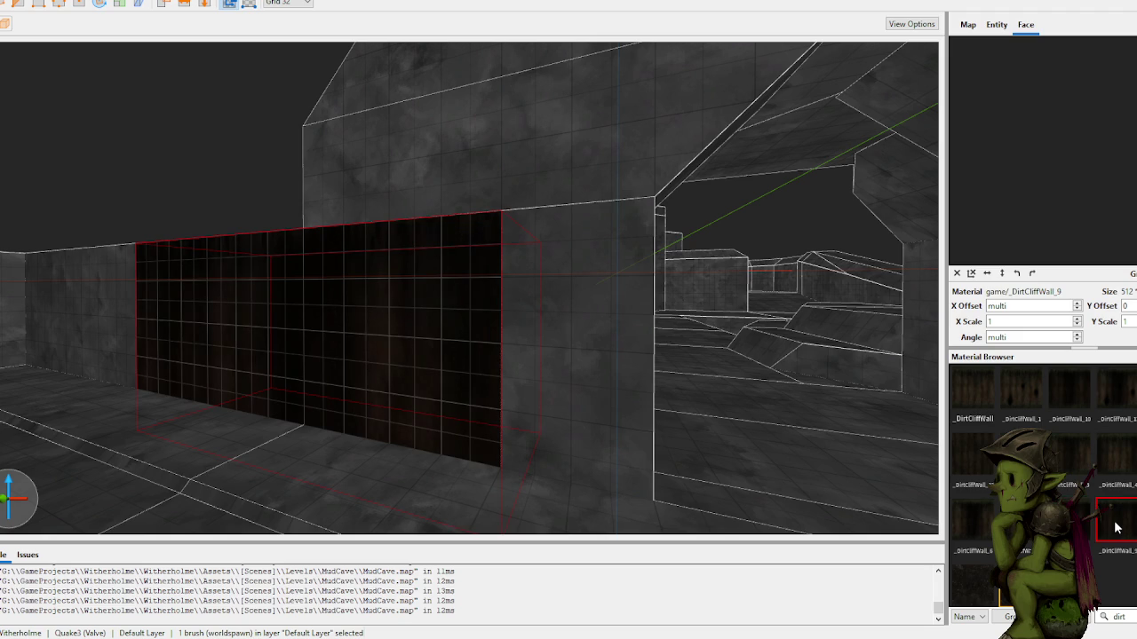
Step: Compare _DirtCliffWall_13, plain _DirtCliffWall and _DirtCliffWall_2 again, then settle on plain _DirtCliffWall
scroll(1116, 500, down, 1)
scroll(1085, 480, up, 1)
click(980, 460)
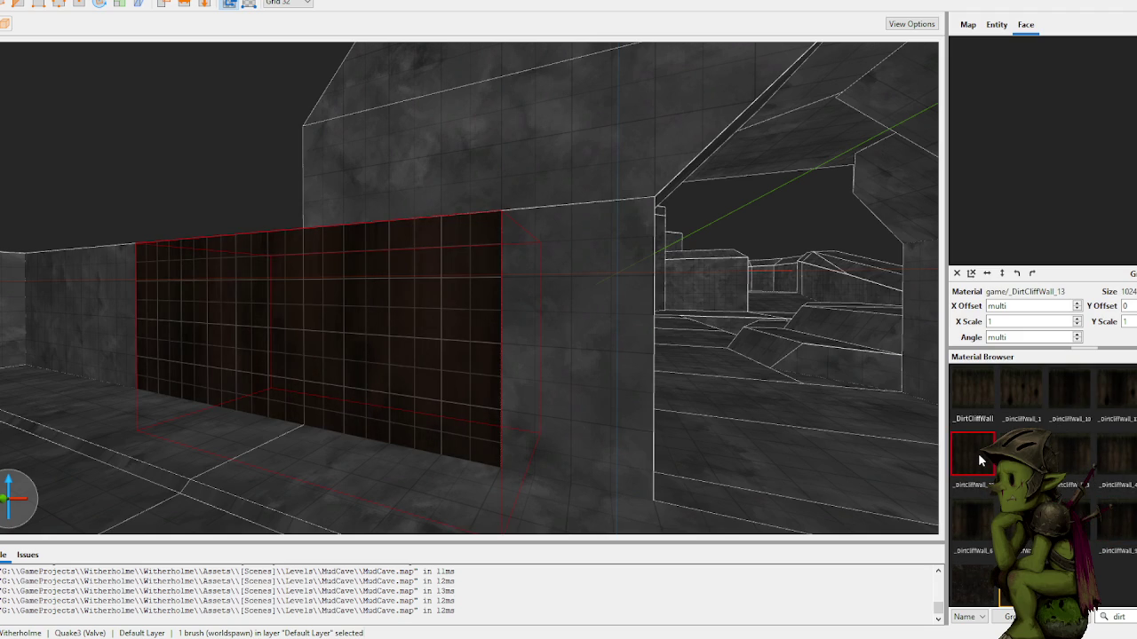
click(984, 400)
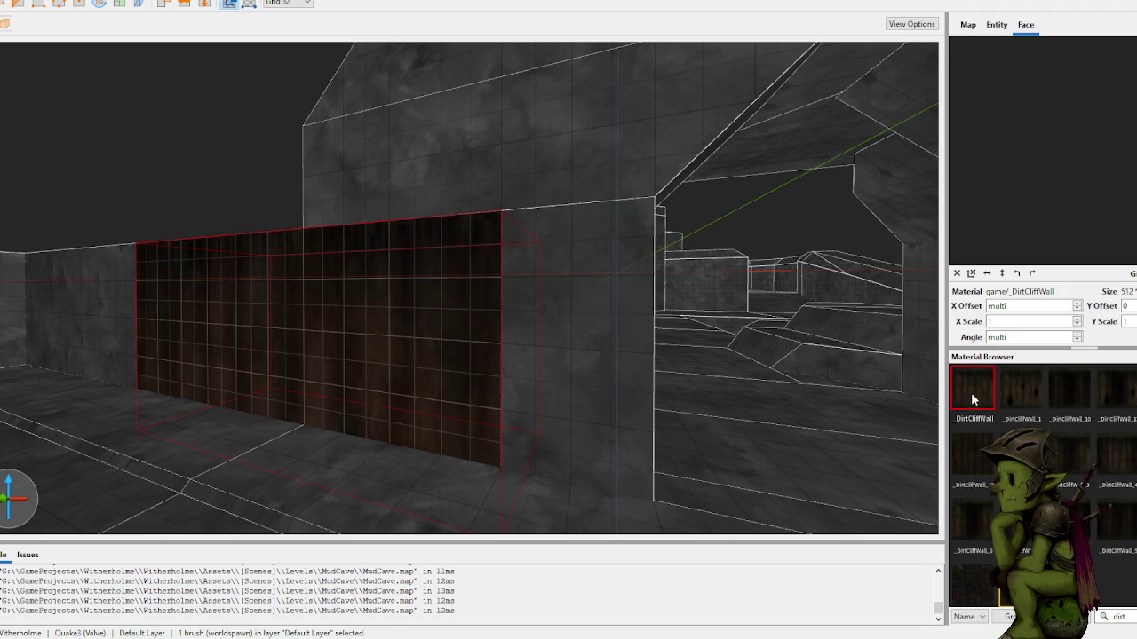
click(1022, 455)
click(962, 400)
scroll(431, 311, up, 2)
scroll(440, 310, up, 3)
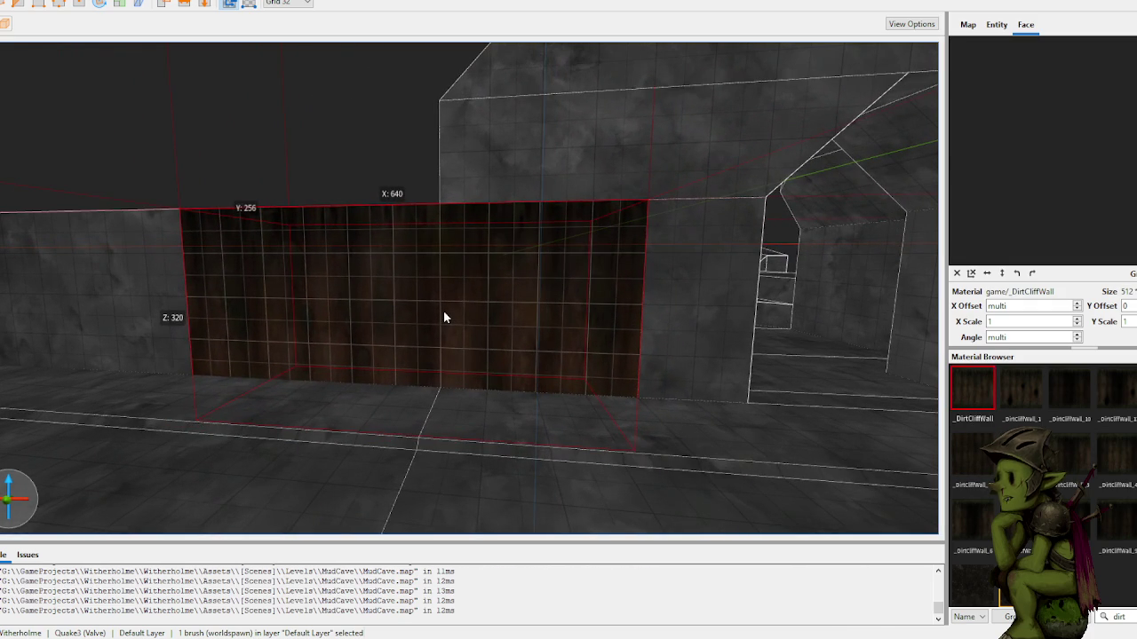
Step: Shift the _DirtCliffWall texture offset on the wall's front face, sliding it upward
shift+click(502, 293)
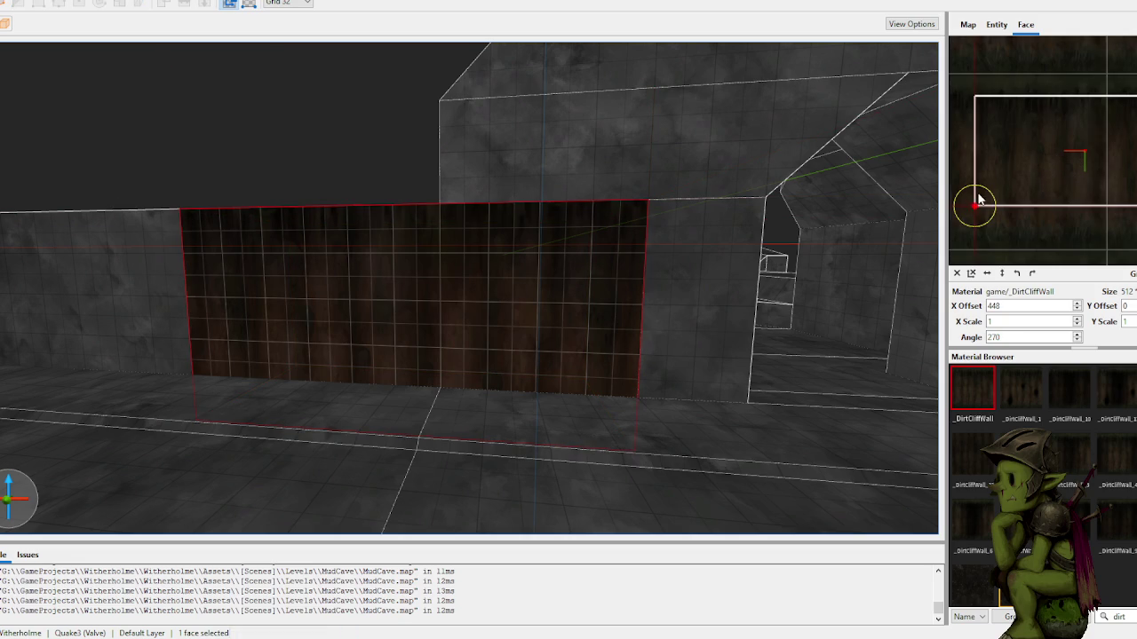
drag(1037, 195, 1044, 212)
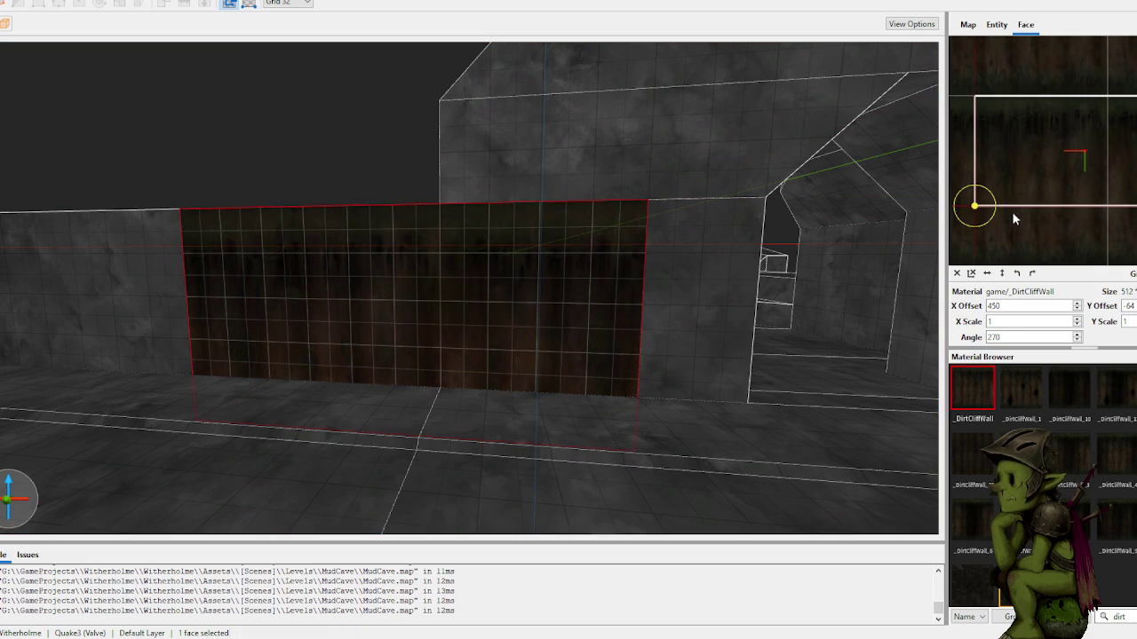
scroll(615, 247, up, 5)
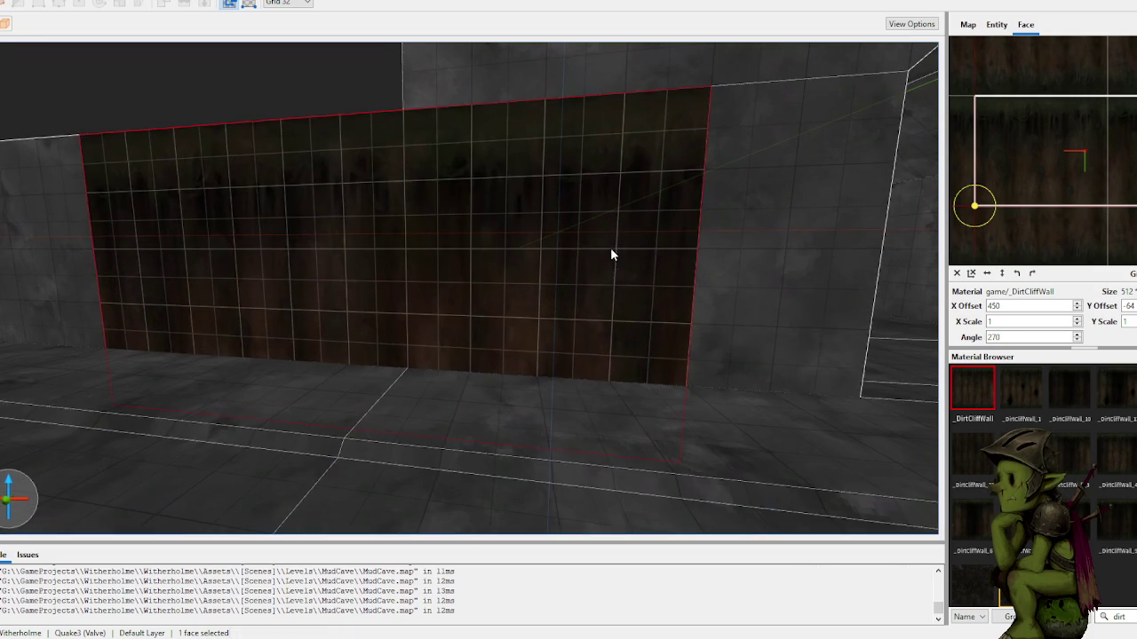
mouse_move(1026, 153)
mouse_down()
mouse_move(1018, 88)
mouse_move(1056, 85)
mouse_move(1058, 113)
mouse_up()
scroll(1042, 98, down, 3)
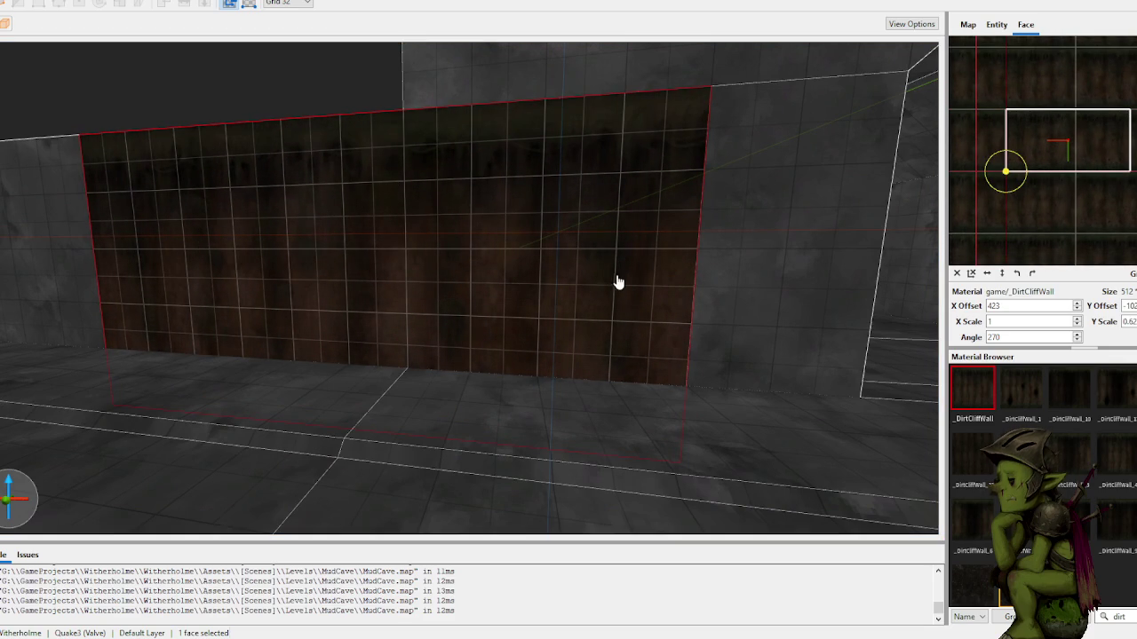
scroll(551, 298, up, 5)
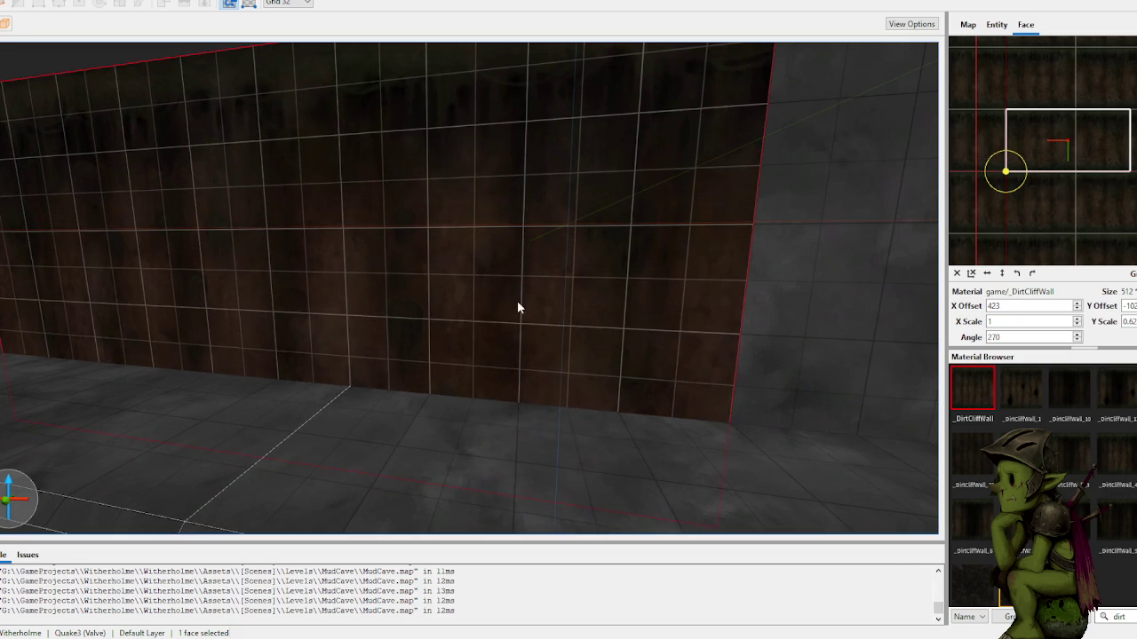
Step: Select the whole wall brush, refine the grid to 8 and place a clip point on its bottom edge
click(493, 353)
key(bracketleft)
key(bracketleft)
click(552, 406)
Step: Realign the front face texture and shrink its Y scale to 0.48, then return to the 64 grid
shift+click(497, 399)
mouse_move(1104, 223)
mouse_down()
mouse_move(1050, 174)
mouse_move(1056, 138)
mouse_move(1061, 149)
mouse_move(1005, 182)
mouse_move(1022, 163)
mouse_up()
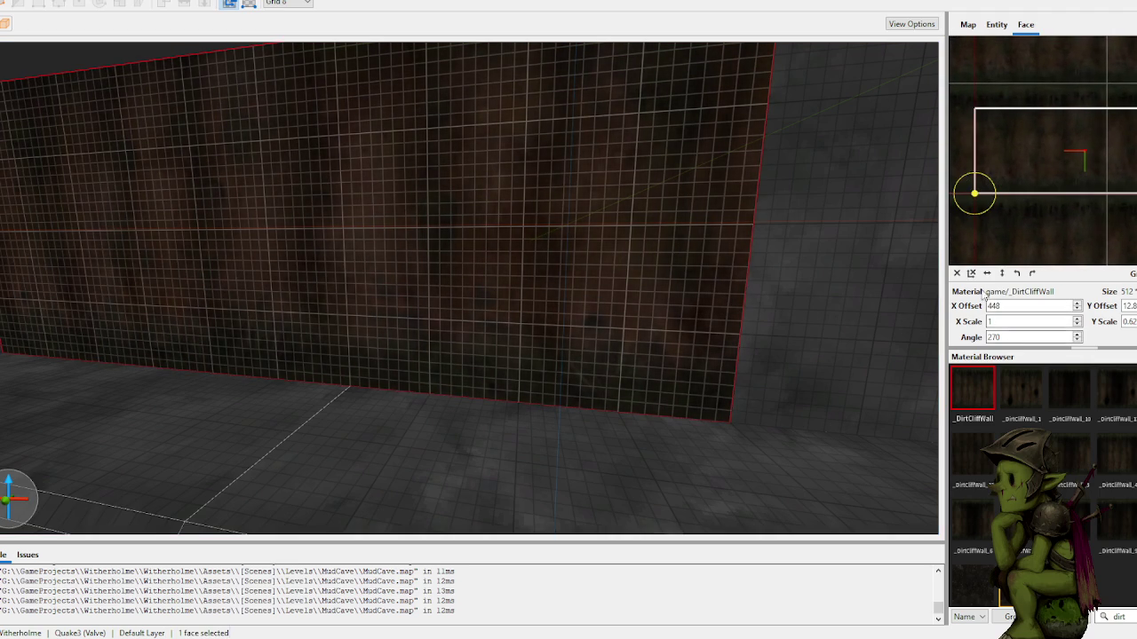
drag(1057, 86, 1055, 107)
scroll(674, 198, down, 3)
key(7)
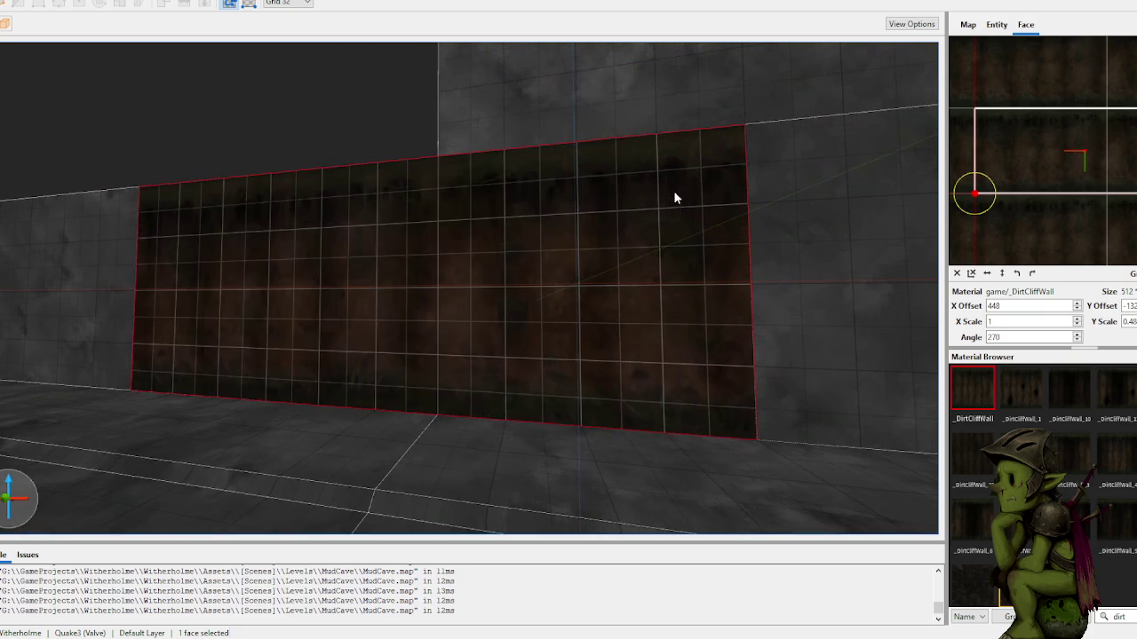
scroll(527, 250, up, 3)
scroll(530, 251, down, 3)
scroll(529, 251, up, 2)
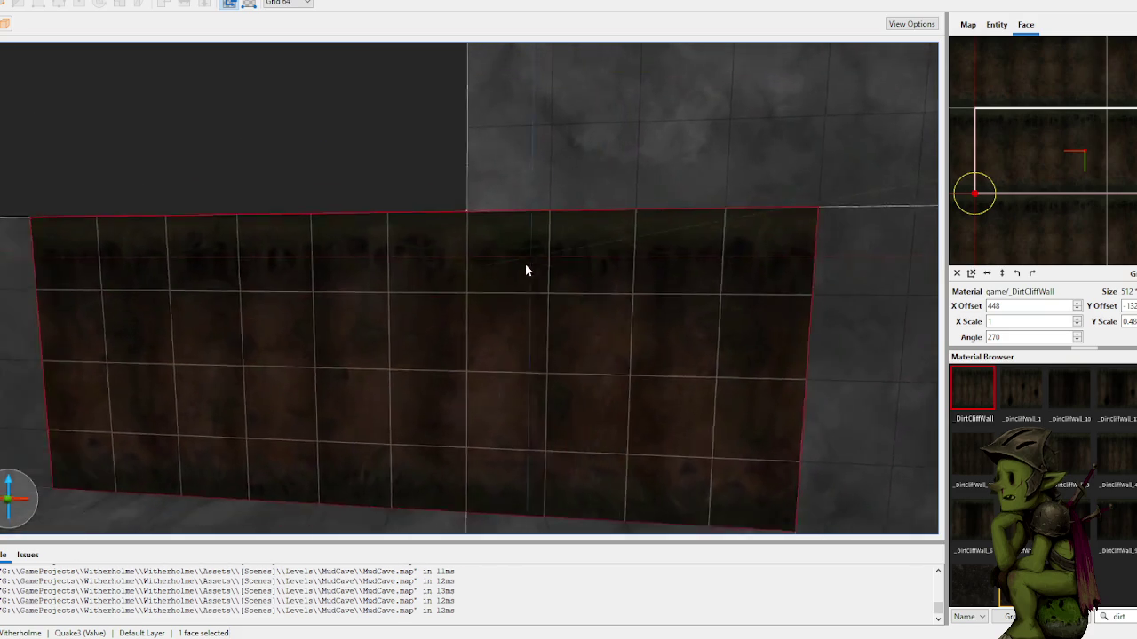
scroll(525, 263, down, 3)
click(520, 272)
Step: Apply _DirtCliffWall to the left wall faces beside the doorway
click(391, 302)
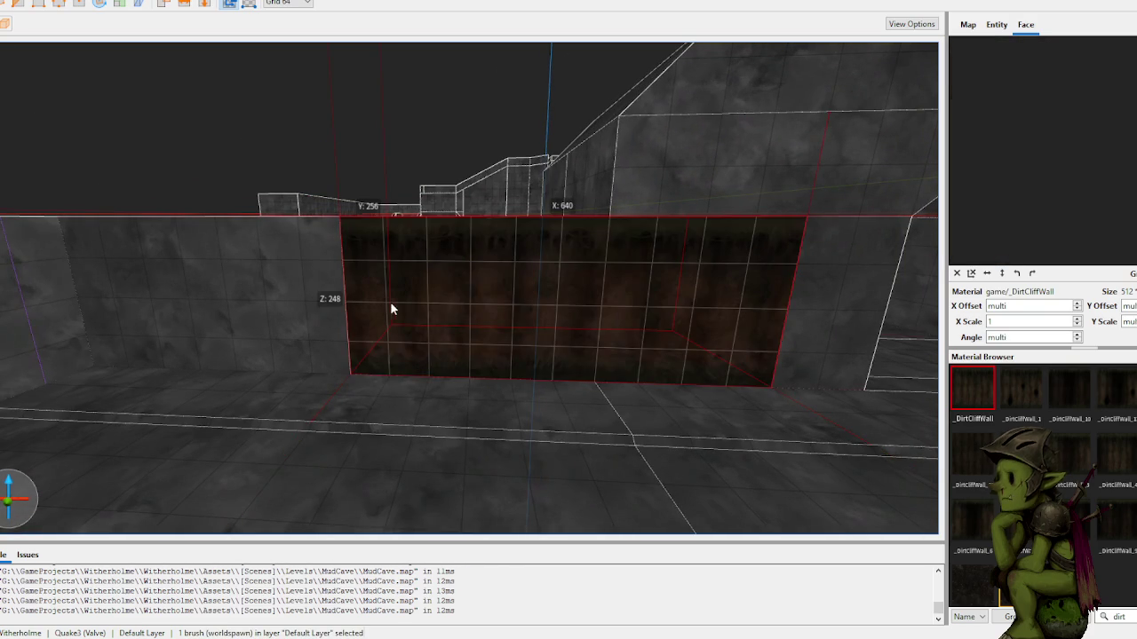
click(469, 282)
alt+shift+click(251, 293)
key(a)
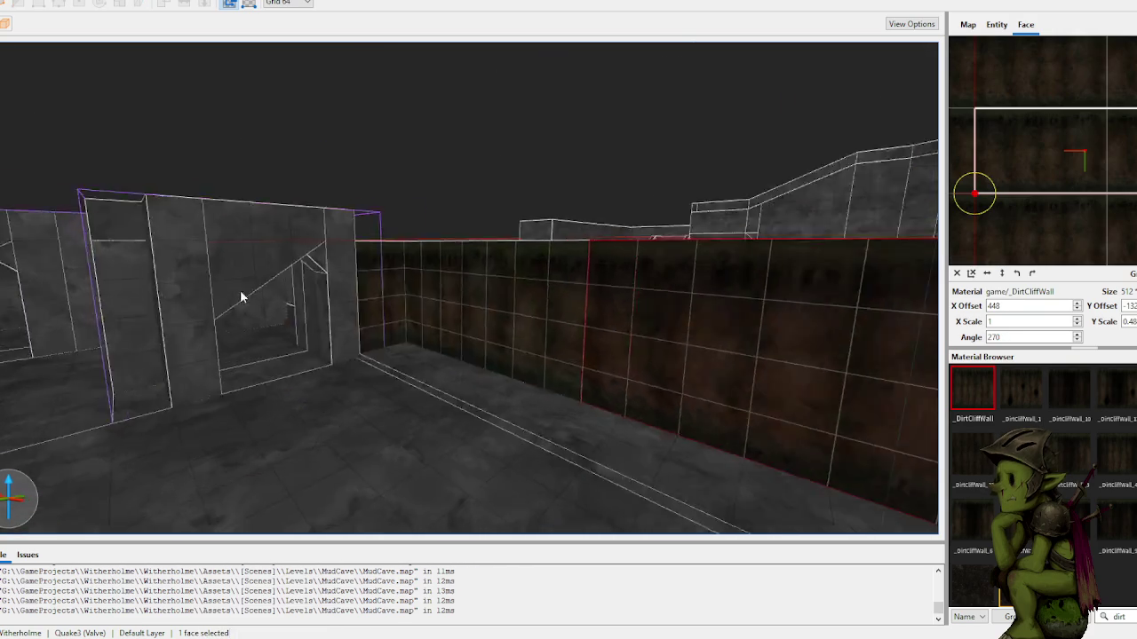
key(d)
key(d)
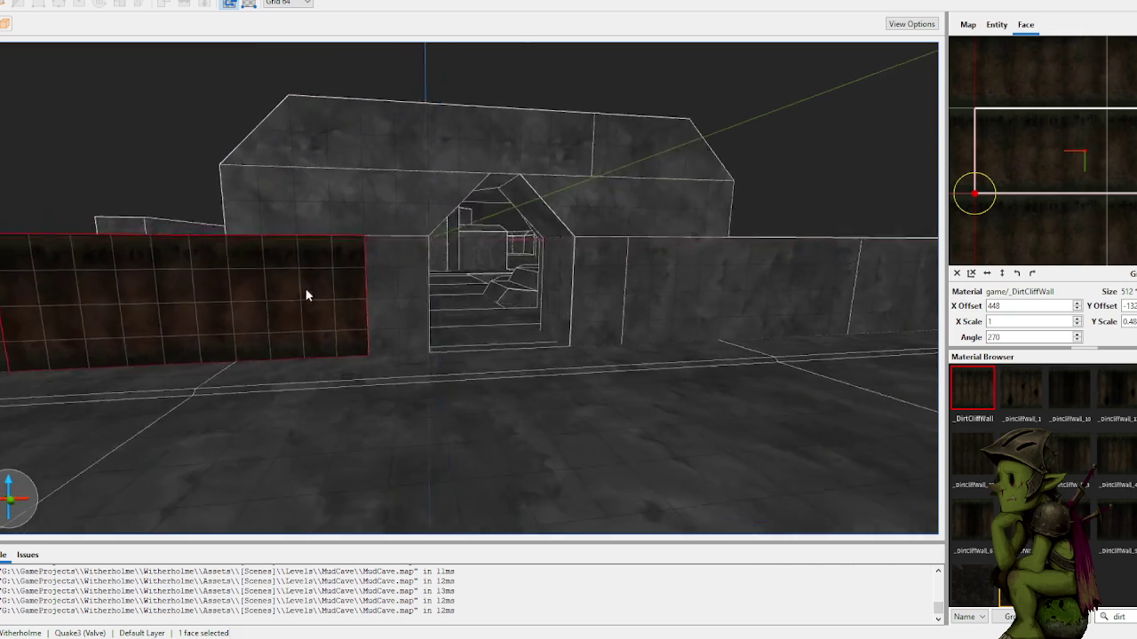
Step: Apply _DirtCliffWall to the walls right of the arch and clear the selection
alt+shift+click(565, 323)
alt+shift+click(799, 317)
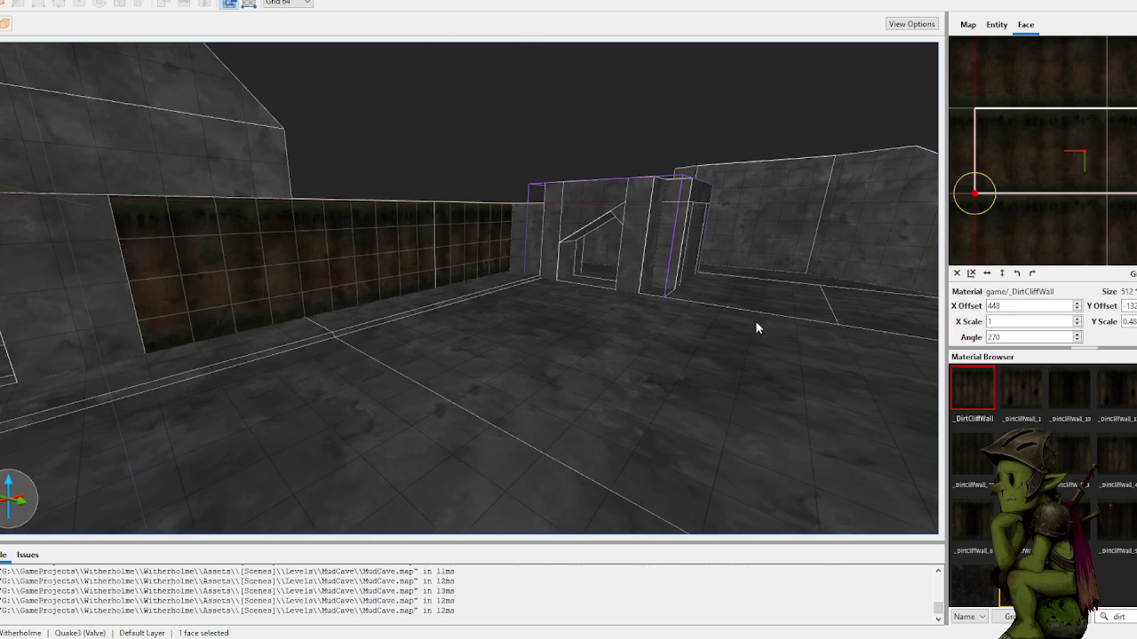
click(504, 152)
key(w)
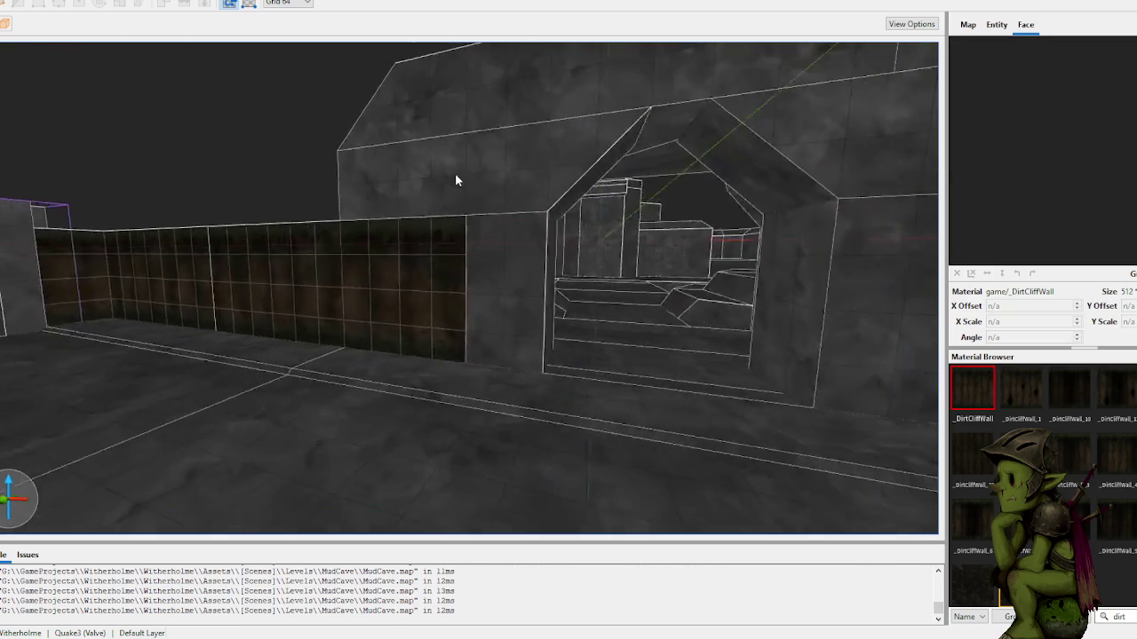
Step: Apply _DirtCliffWall to the upper arch face and the upper block's right faces
click(372, 271)
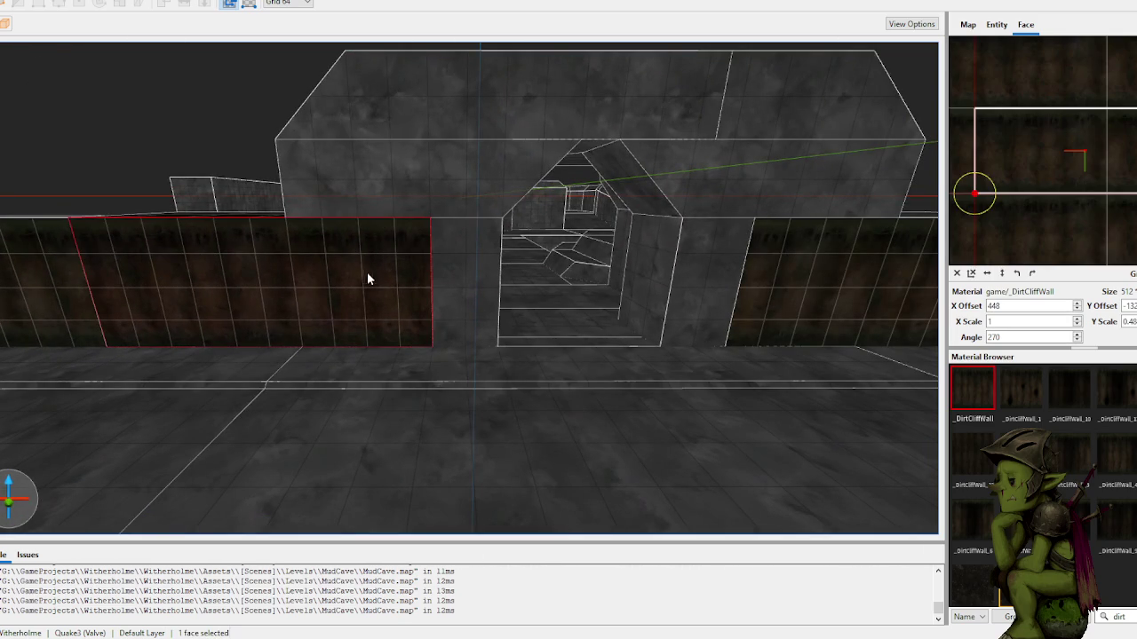
alt+shift+click(375, 118)
scroll(429, 131, down, 3)
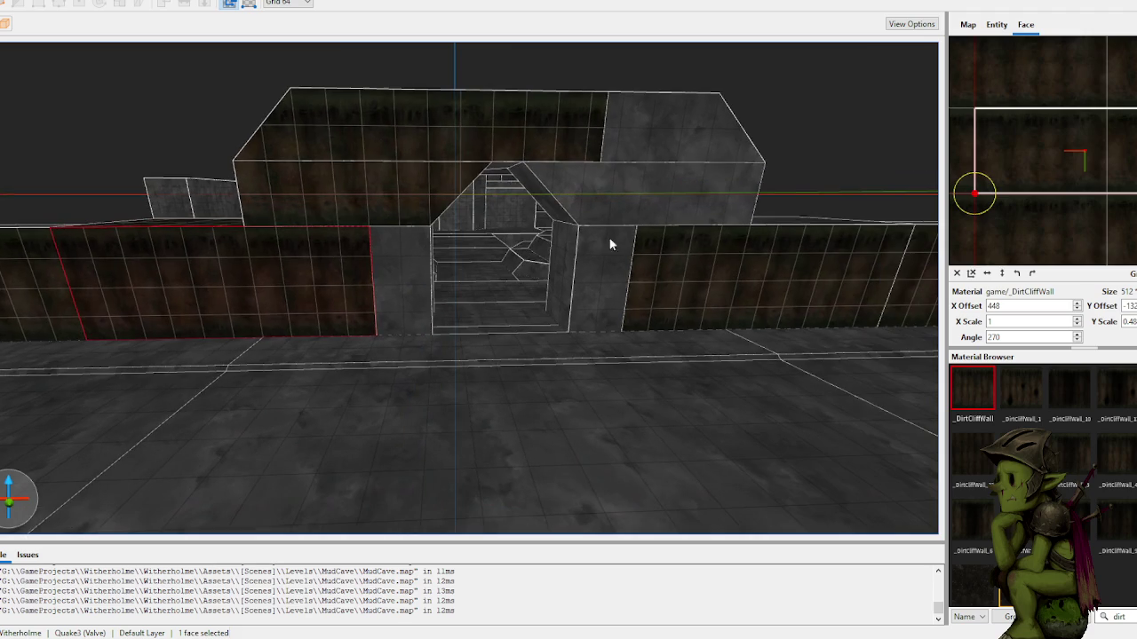
click(683, 243)
alt+shift+click(655, 191)
alt+shift+click(622, 135)
click(658, 78)
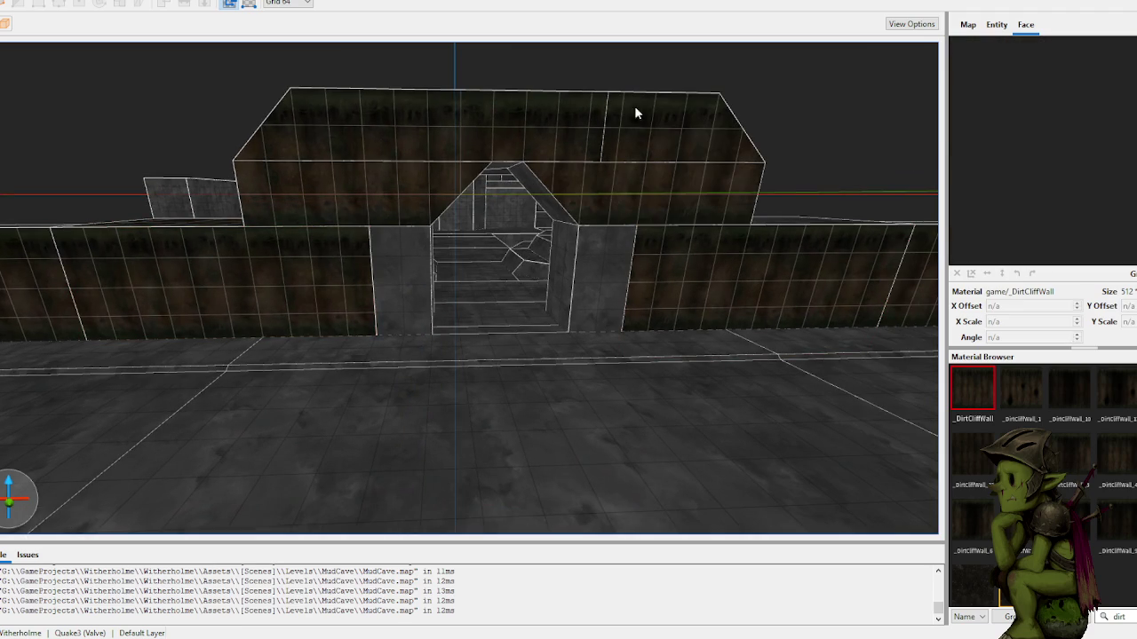
Step: Select the upper block's front face and compare the right and left wall textures
click(453, 130)
click(687, 286)
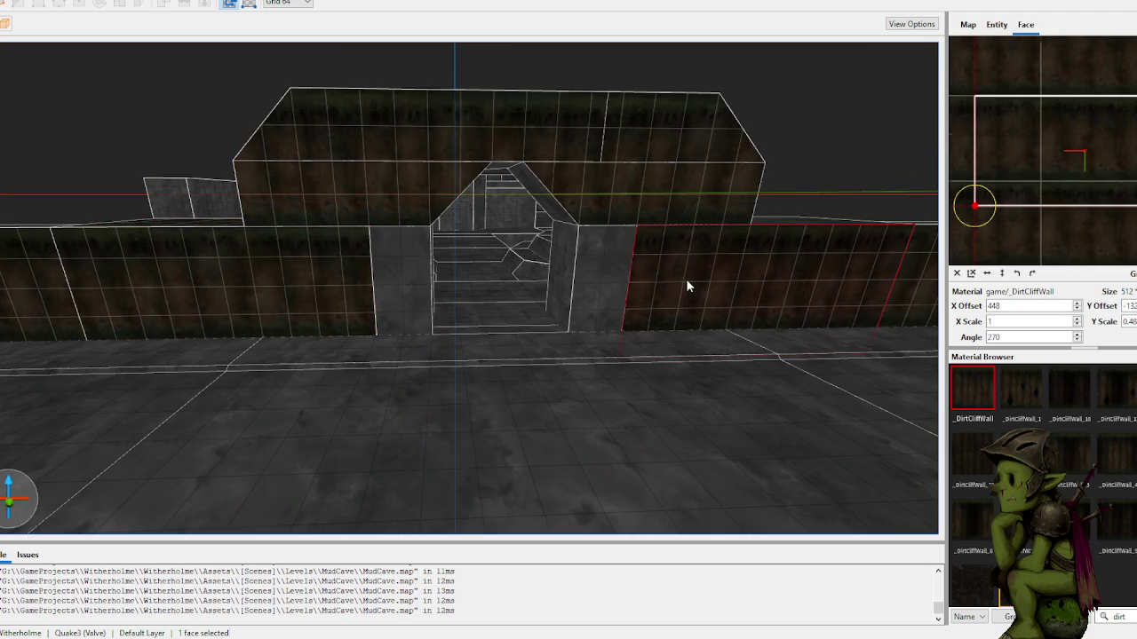
click(339, 281)
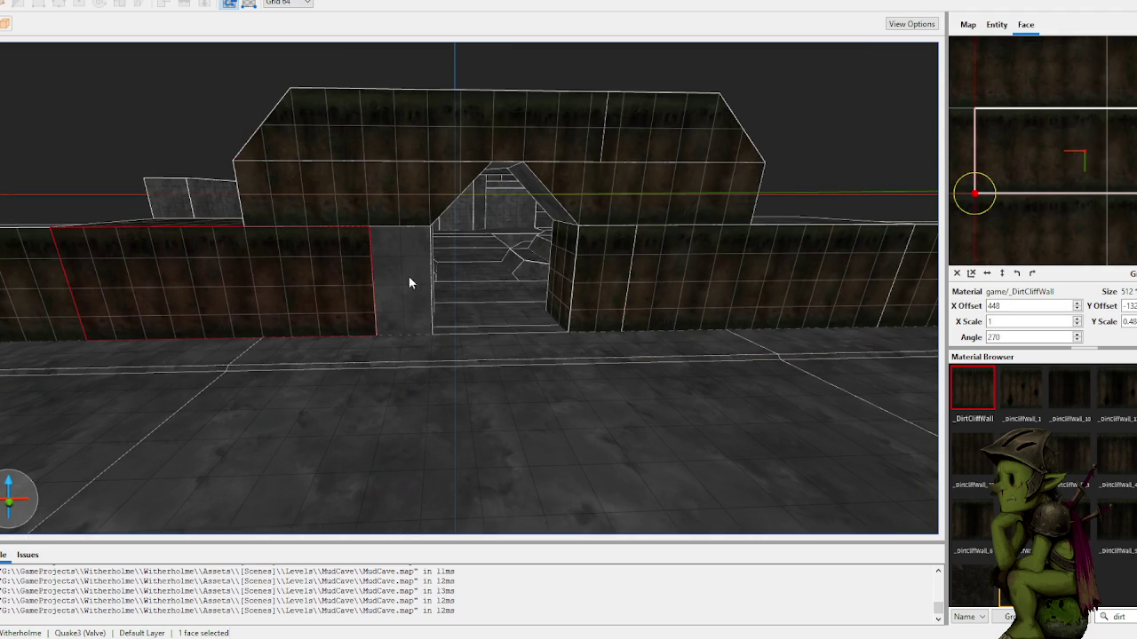
scroll(406, 284, up, 5)
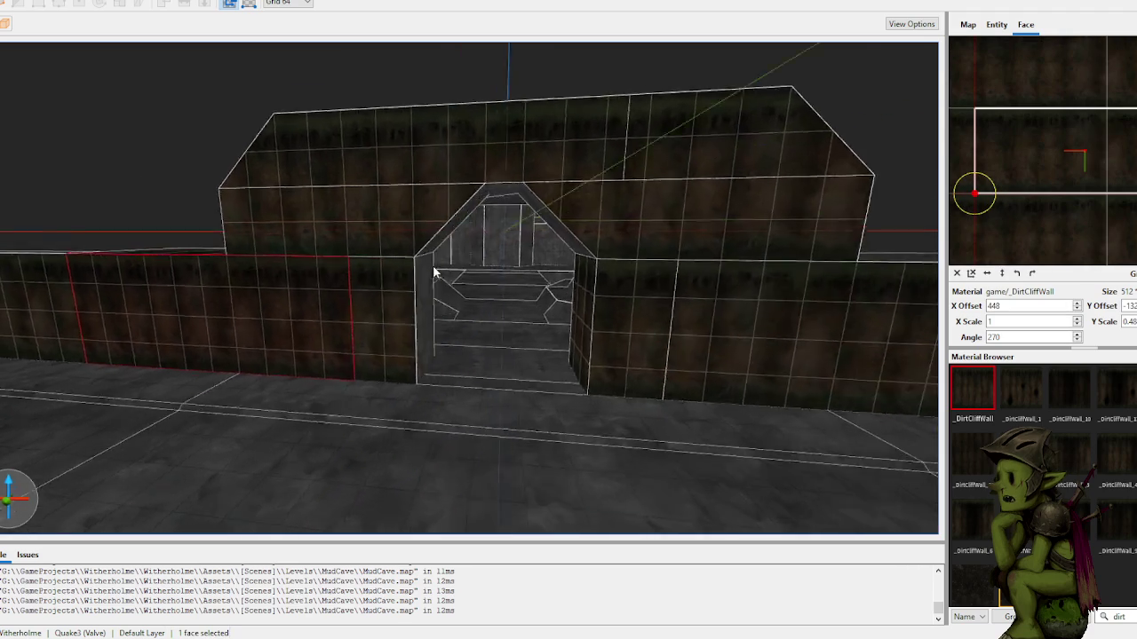
scroll(425, 284, down, 8)
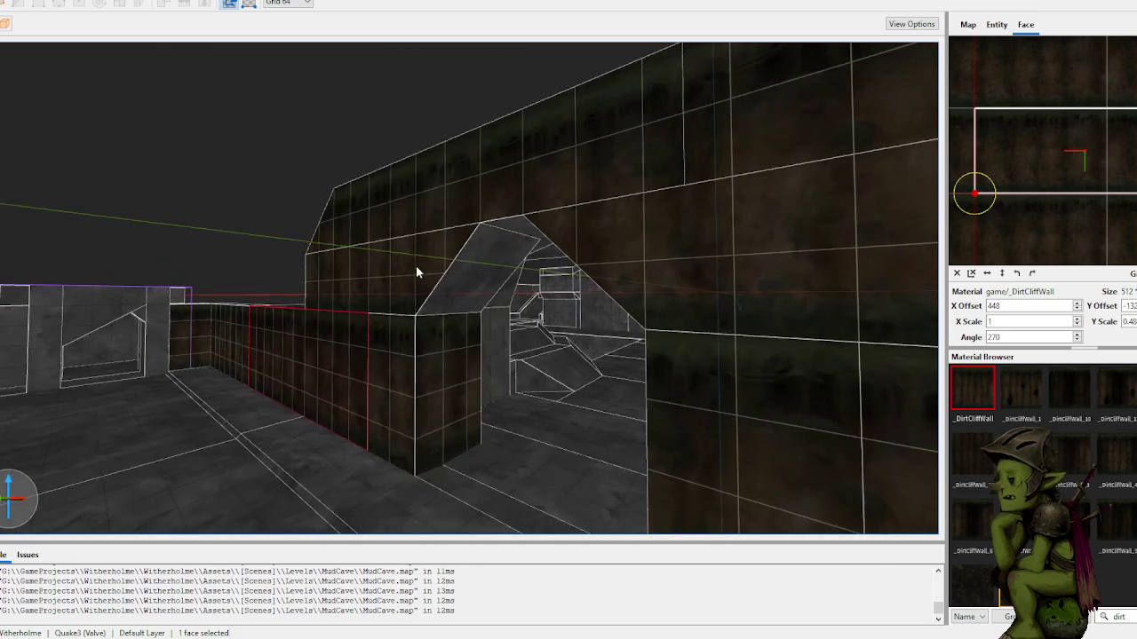
Step: Select the arch's slanted upper face, the front wall face and the wall's end face
click(417, 262)
scroll(468, 274, up, 3)
right_click(468, 267)
click(346, 373)
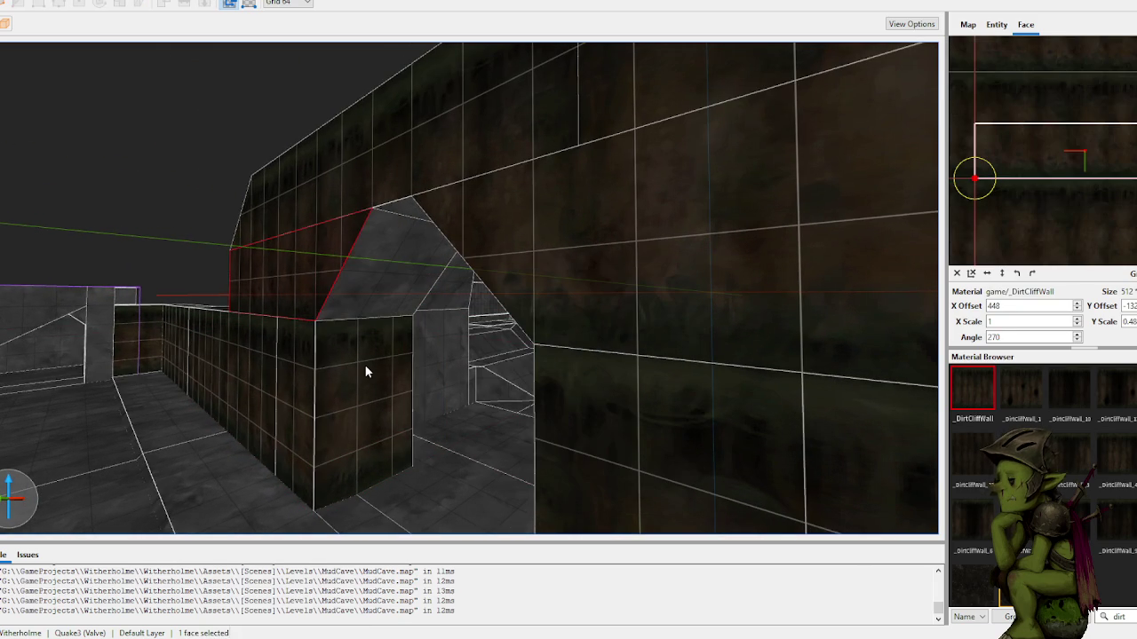
click(366, 368)
scroll(393, 268, up, 5)
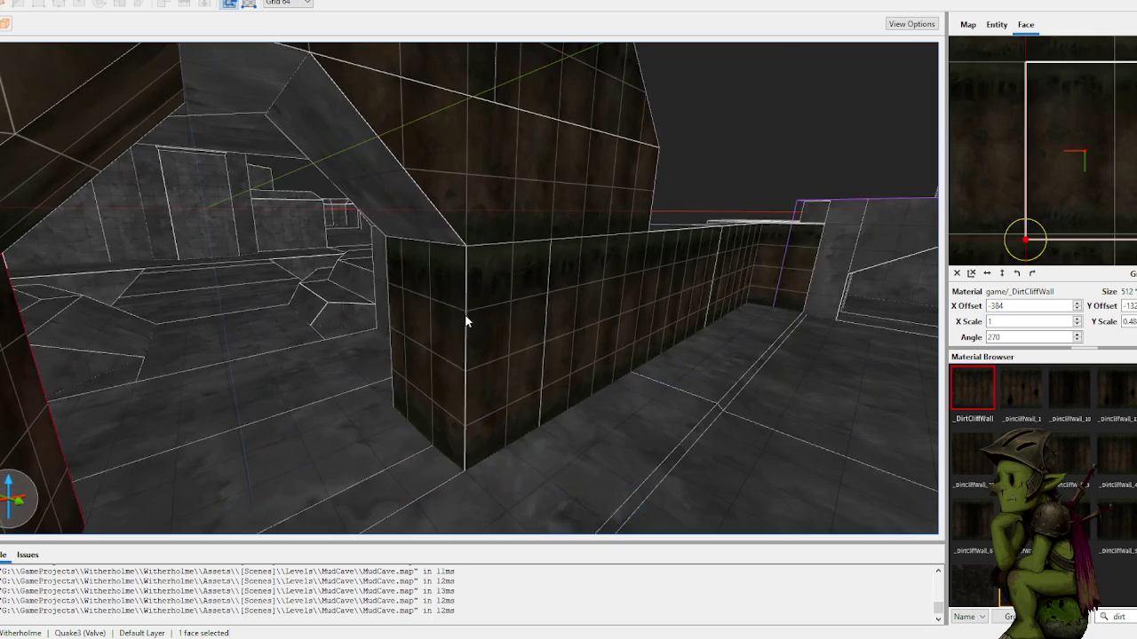
click(462, 312)
scroll(388, 173, down, 3)
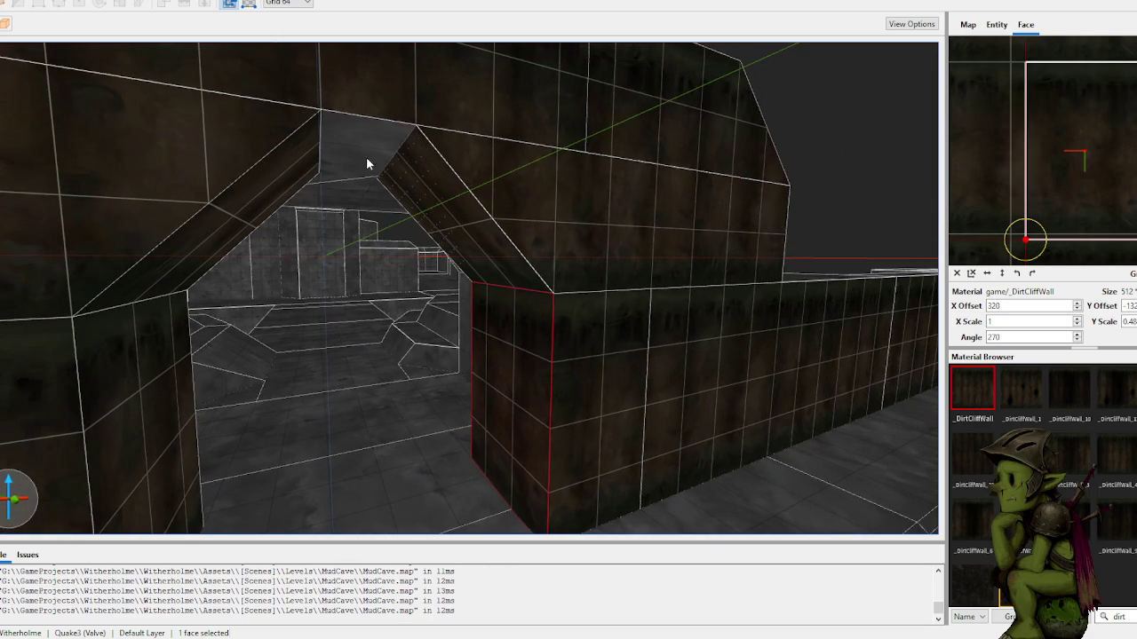
scroll(398, 184, up, 5)
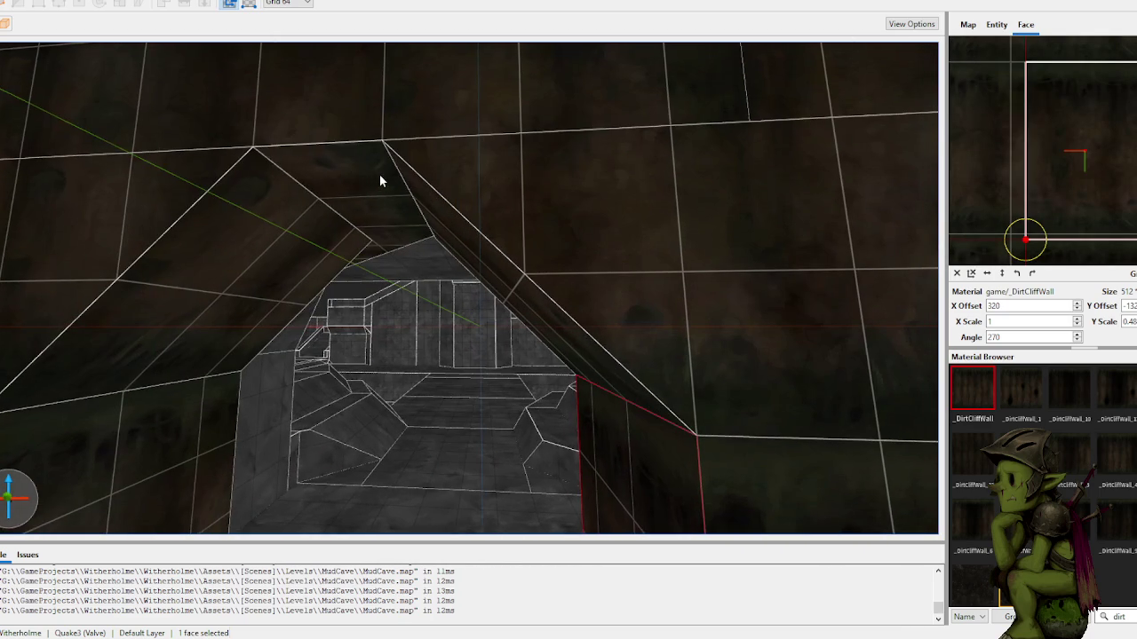
Step: Apply dirt to the gable face, then undo the dirt texture on the gable and left jamb
click(356, 117)
alt+click(372, 202)
scroll(396, 195, up, 3)
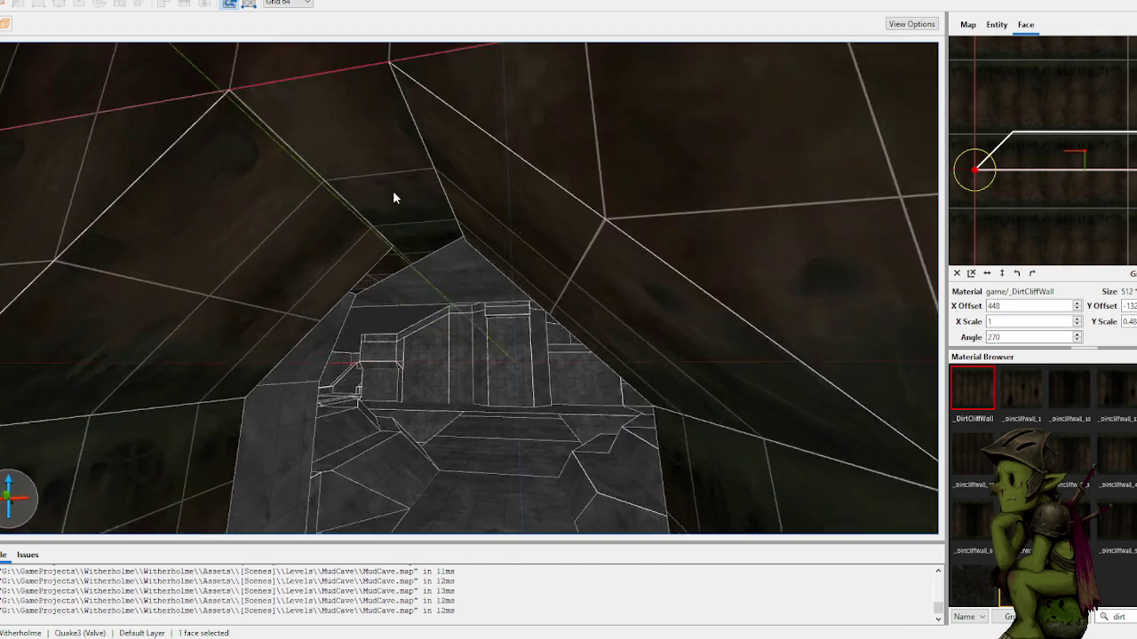
key(ctrl+z)
scroll(435, 242, down, 5)
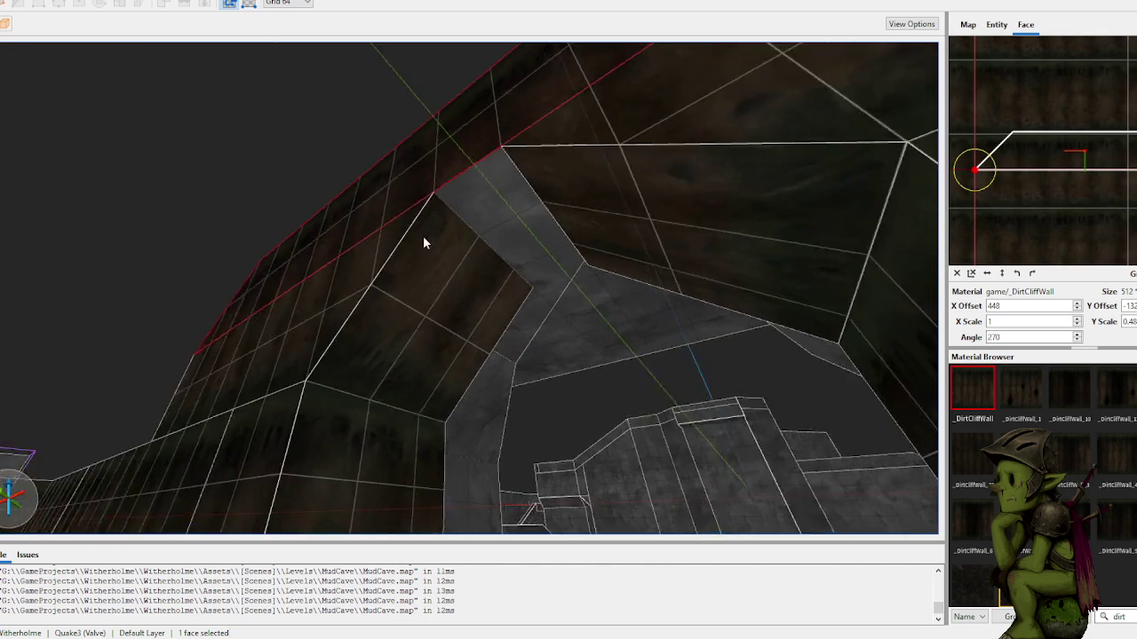
scroll(480, 266, down, 2)
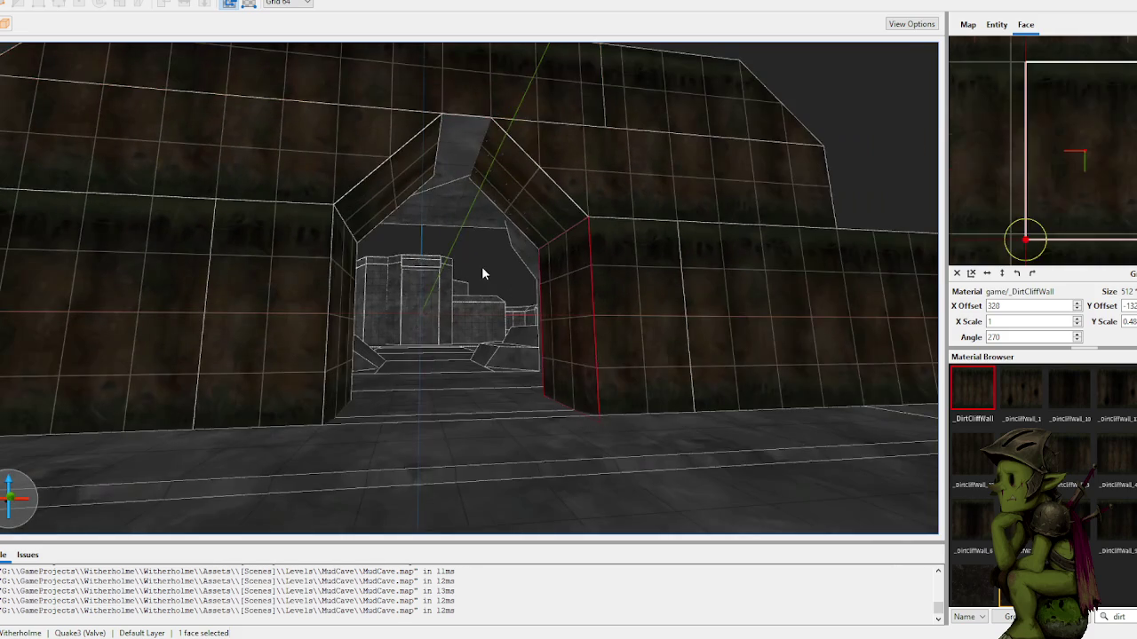
key(ctrl+z)
key(ctrl+z)
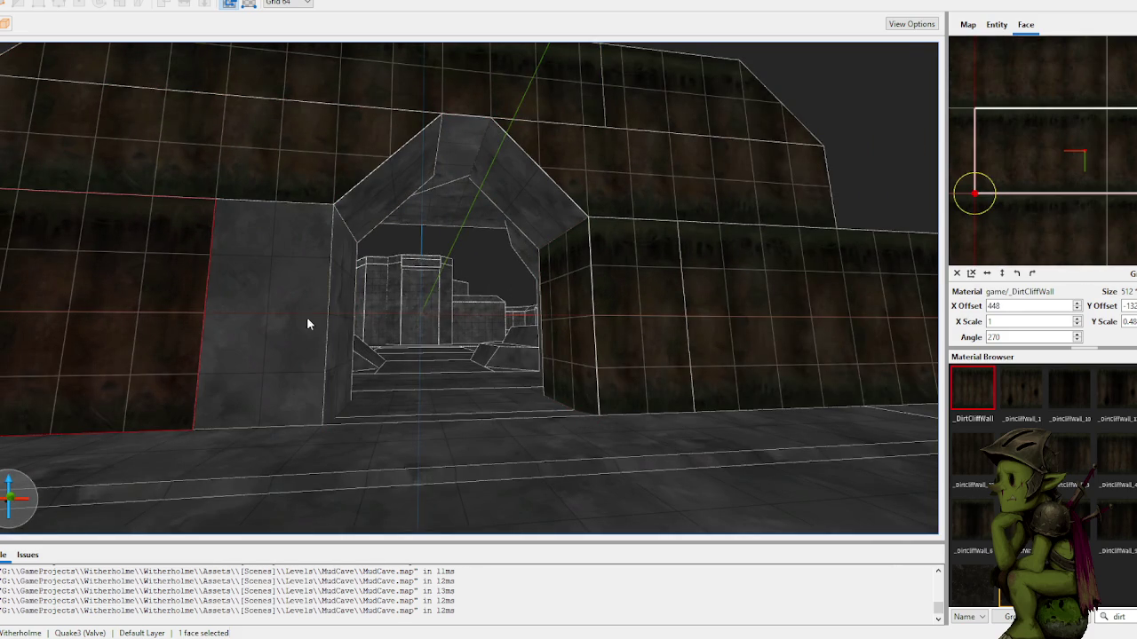
Step: Revert the right doorway jamb to grey plaster and clear the face selection
scroll(306, 325, up, 2)
click(413, 315)
key(ctrl+z)
key(ctrl+z)
key(ctrl+z)
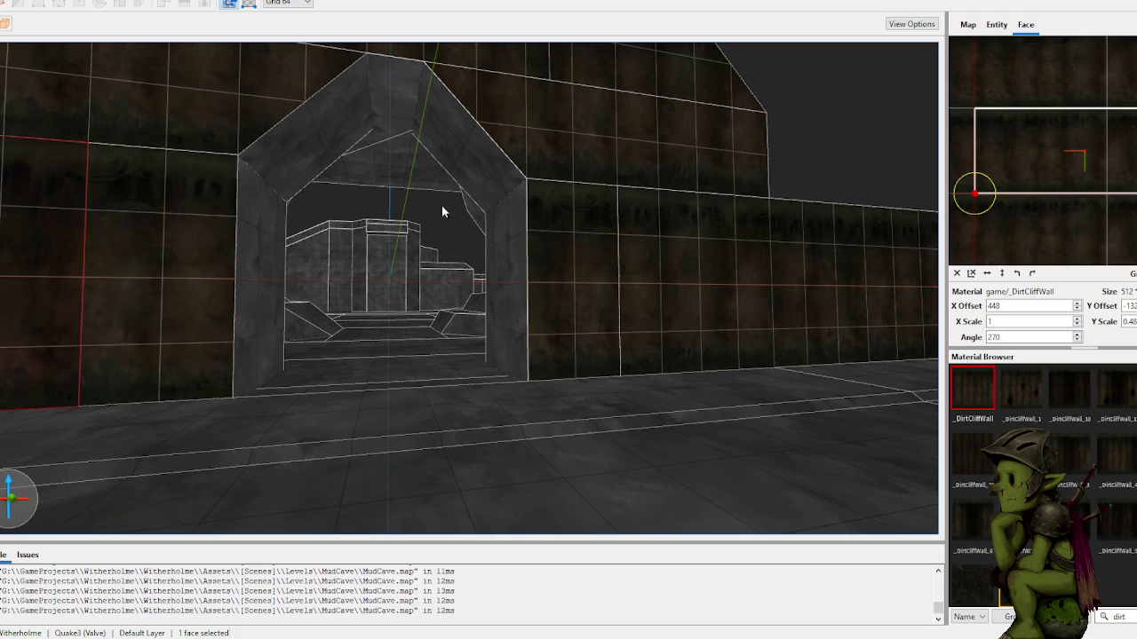
key(d)
click(662, 139)
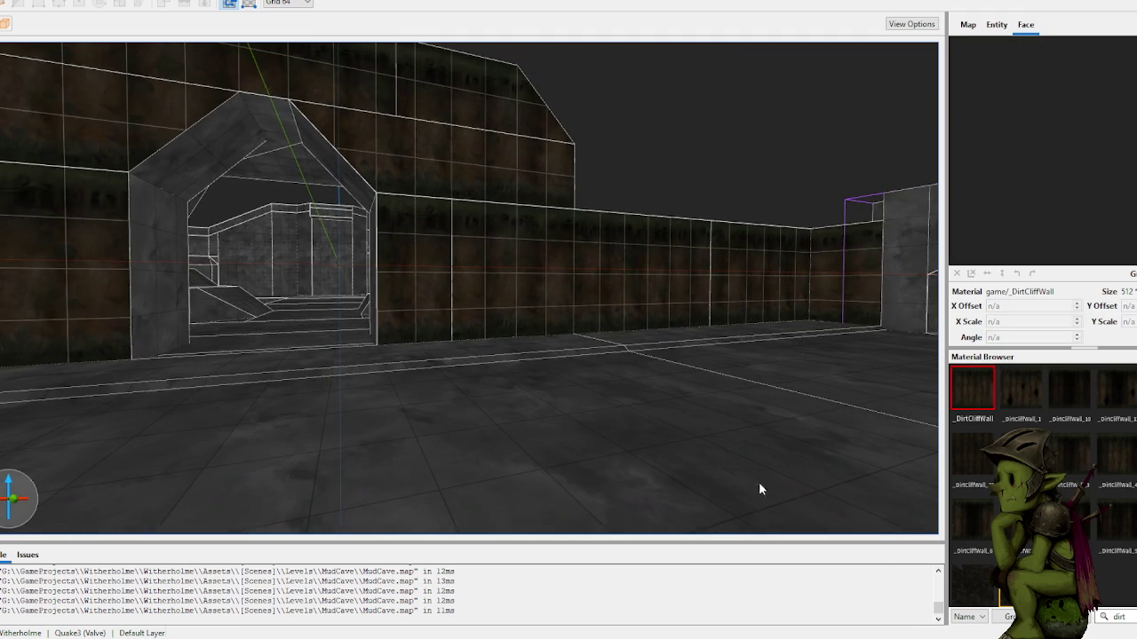
click(782, 595)
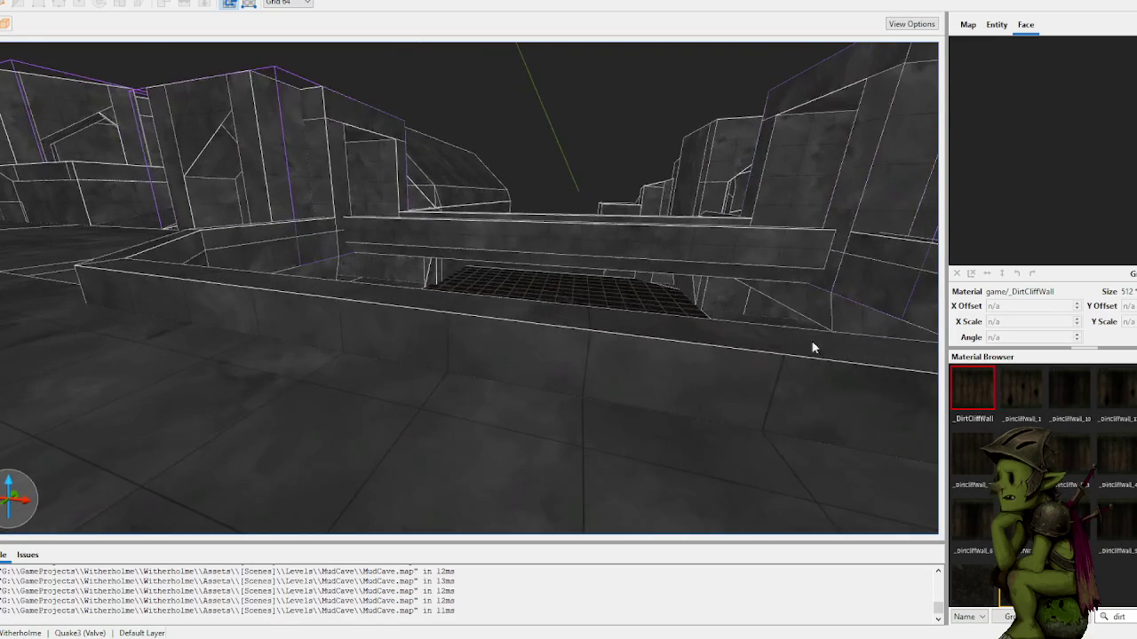
click(630, 356)
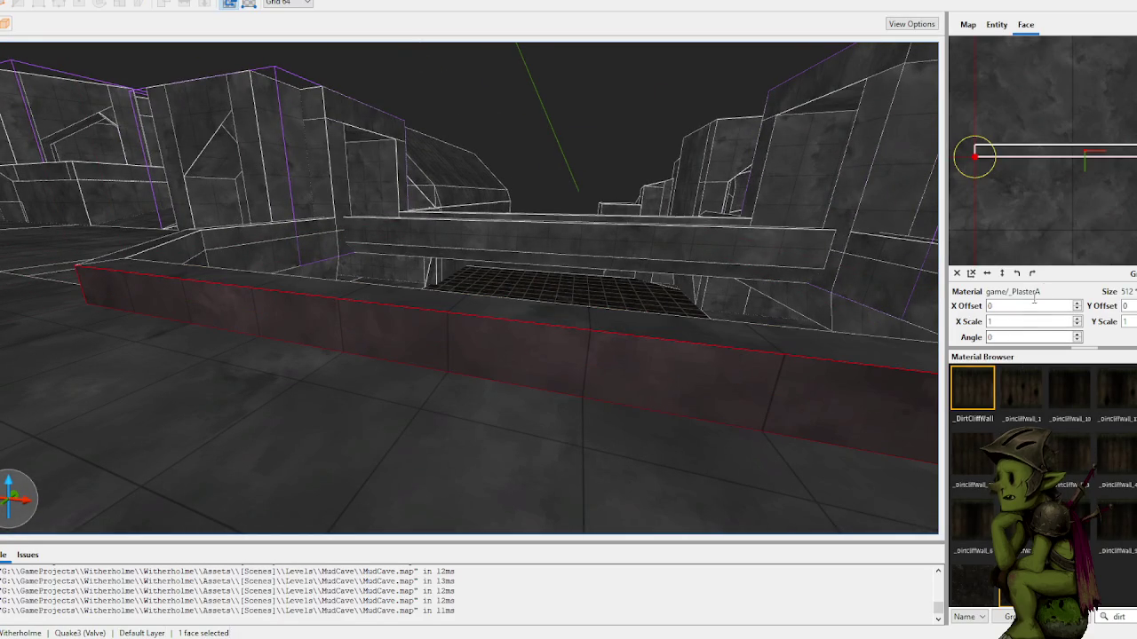
Step: Search the Material Browser for 'trim' and apply _TrimG to the low wall face
double_click(1118, 617)
text(trim)
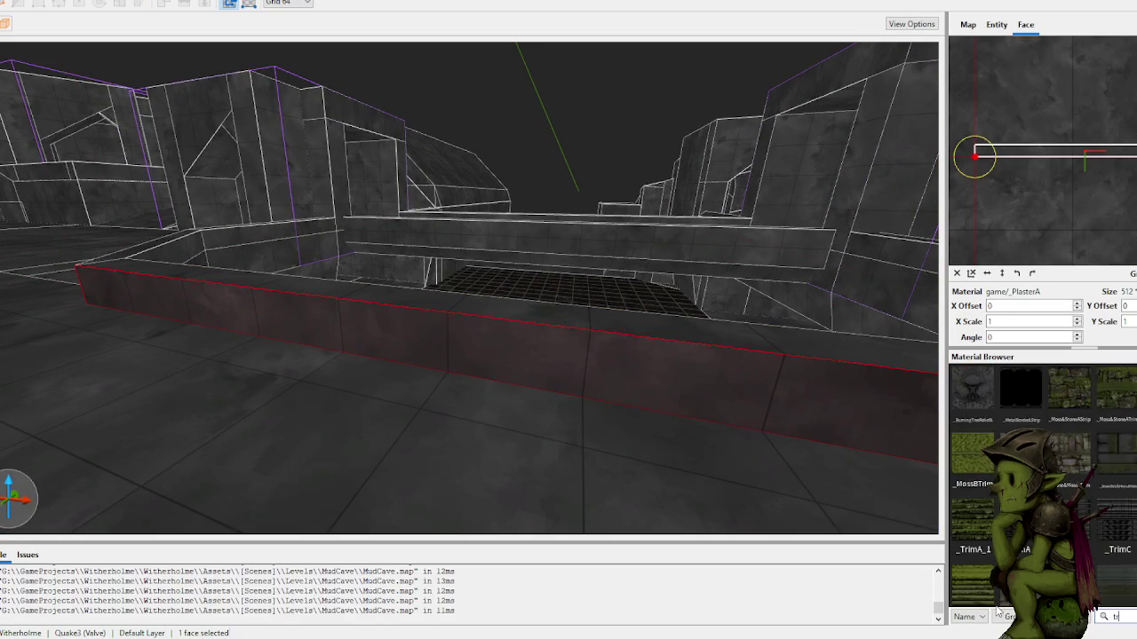
scroll(1101, 513, down, 1)
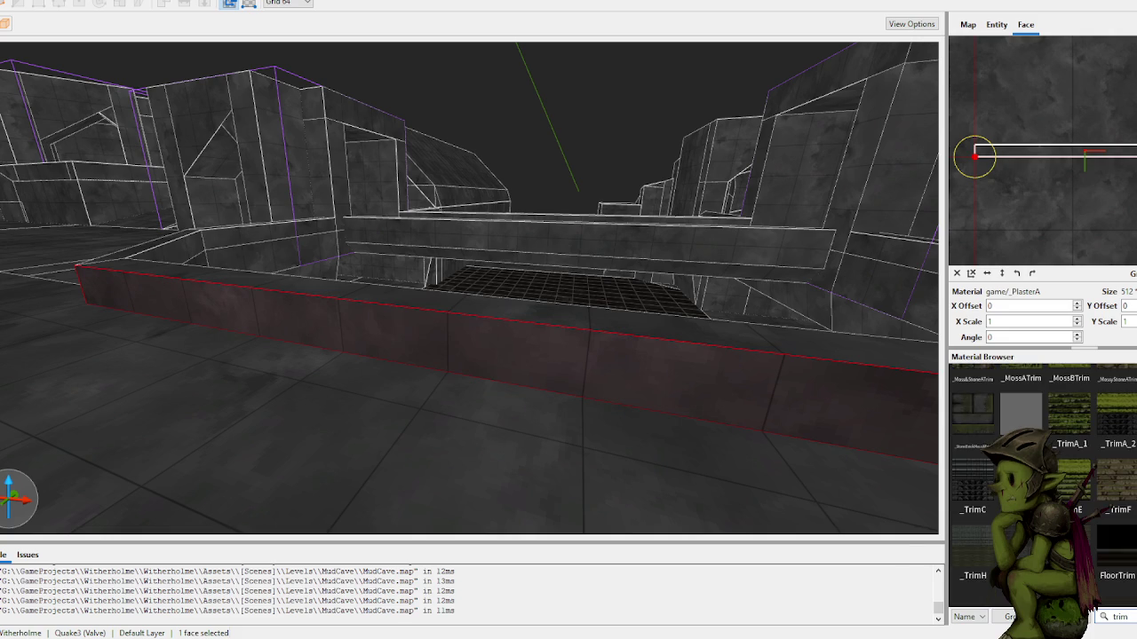
click(1070, 479)
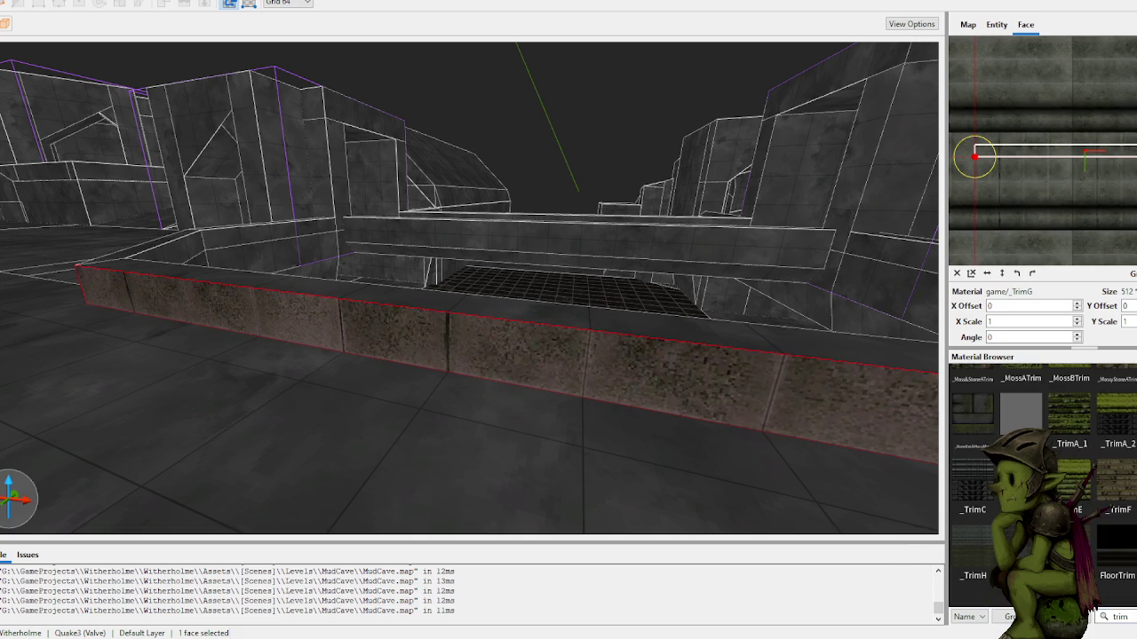
scroll(1123, 431, up, 1)
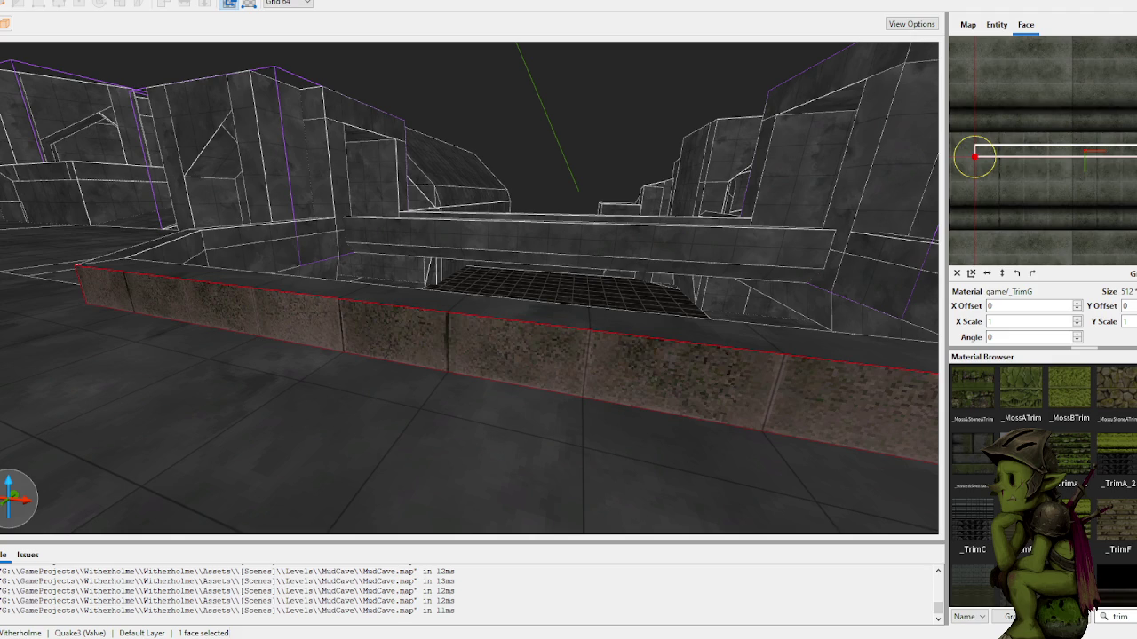
Step: Try _TrimD, _TrimC, _TrimH and _TrimI on the low wall face
click(1021, 520)
click(974, 522)
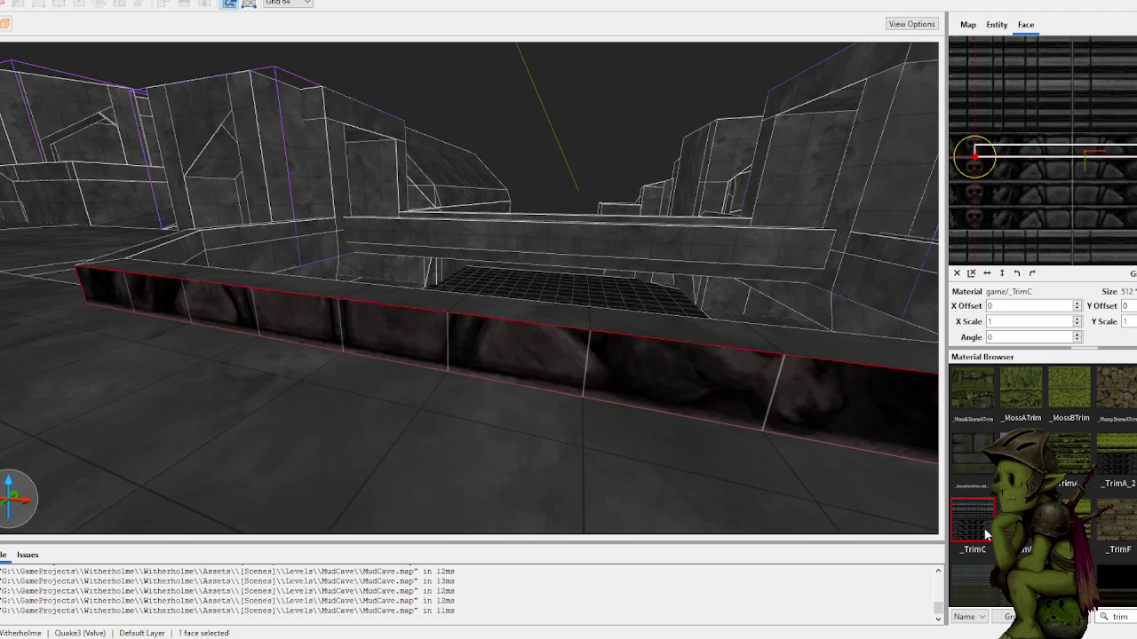
click(974, 586)
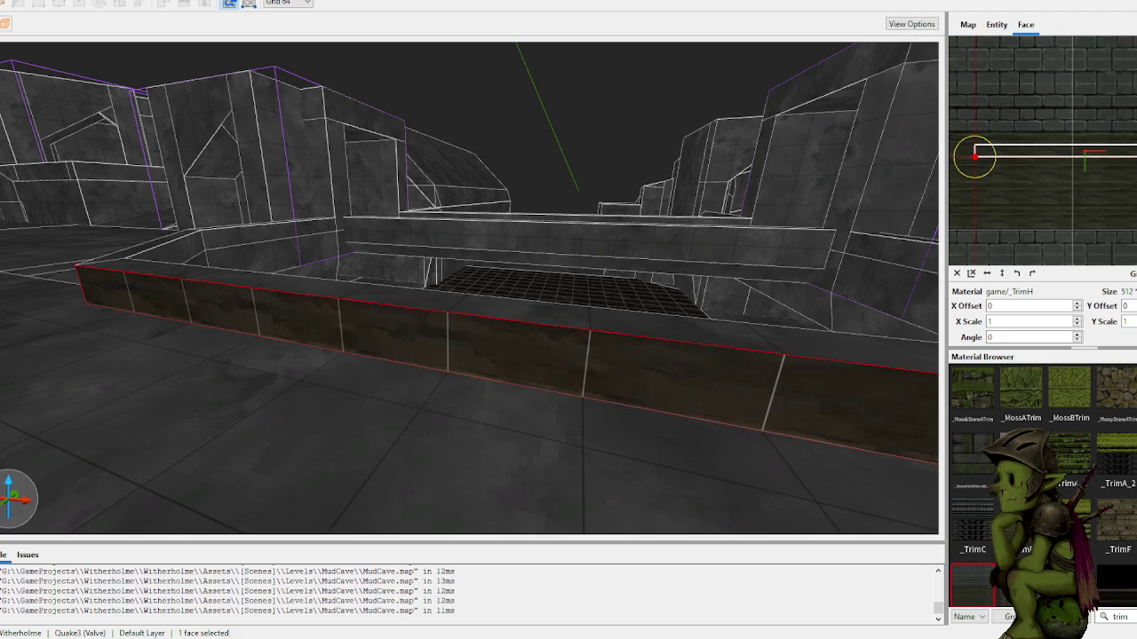
click(1021, 587)
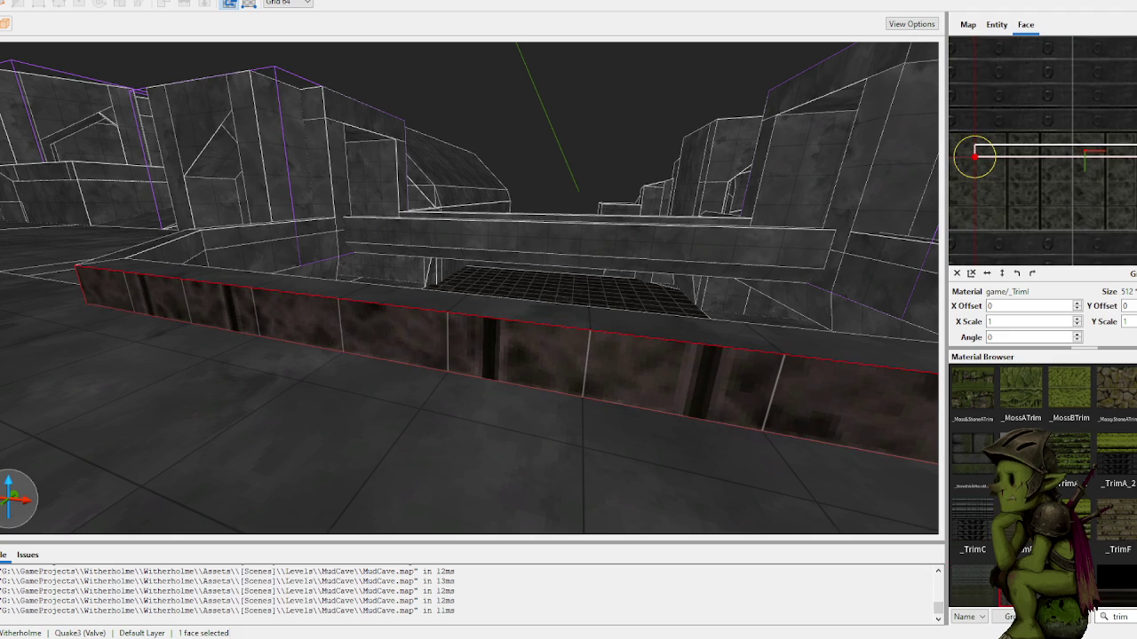
scroll(1043, 479, down, 1)
Step: Compare _TrimG, _TrimJ, FloorTrim and _TrimB, then apply the mossy _TrimA_1
click(1021, 483)
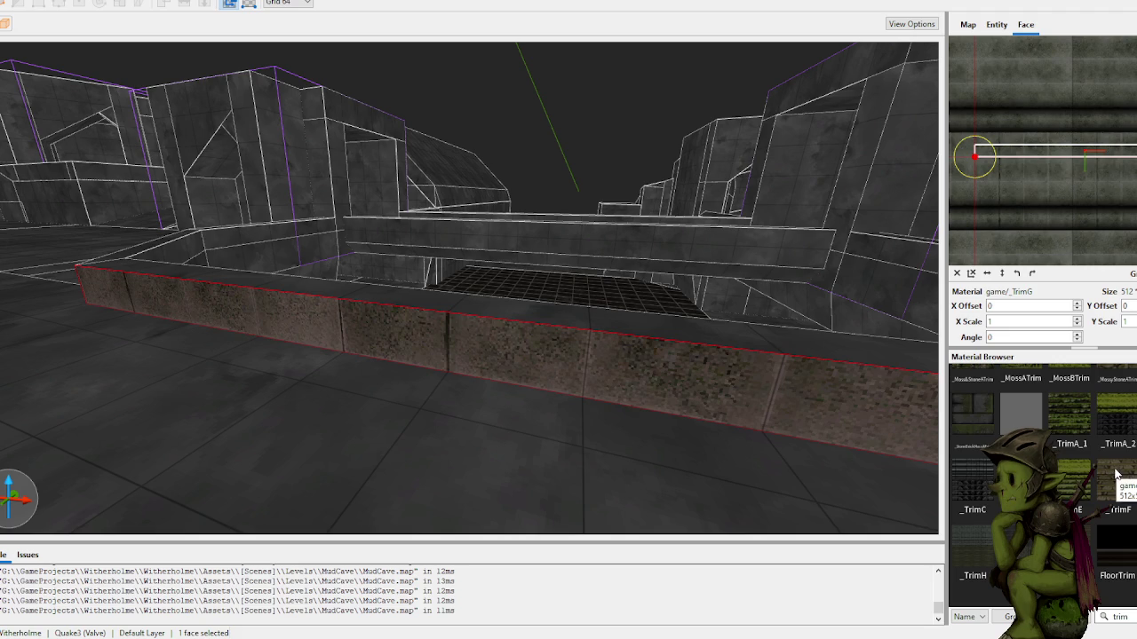
click(1122, 515)
click(1119, 487)
click(1115, 563)
click(1021, 484)
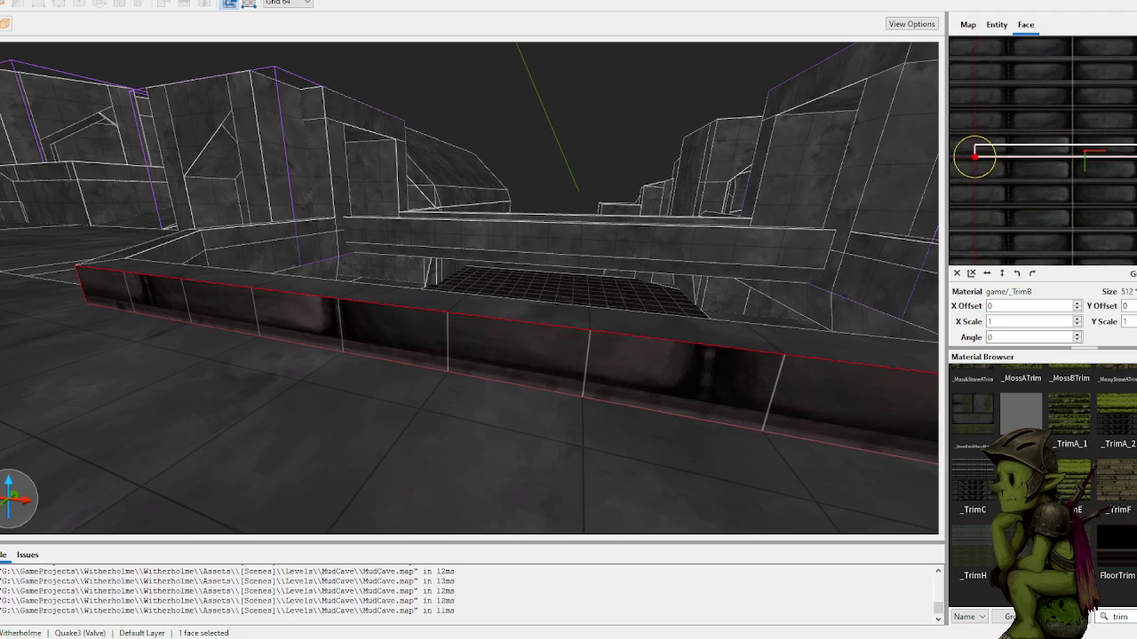
scroll(1121, 434, up, 1)
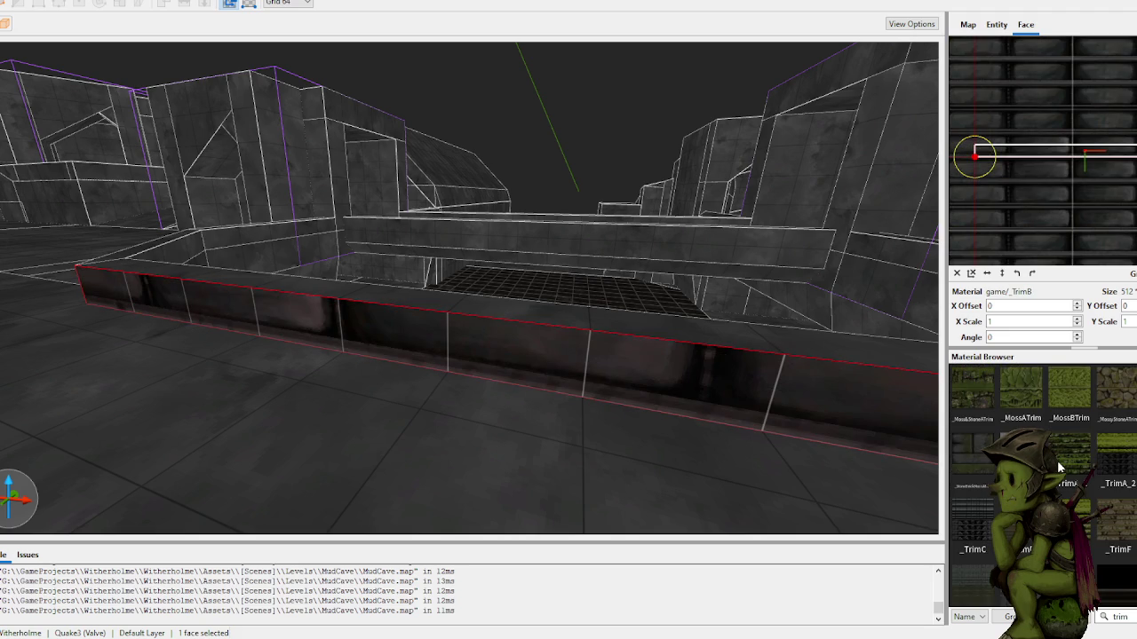
click(1057, 460)
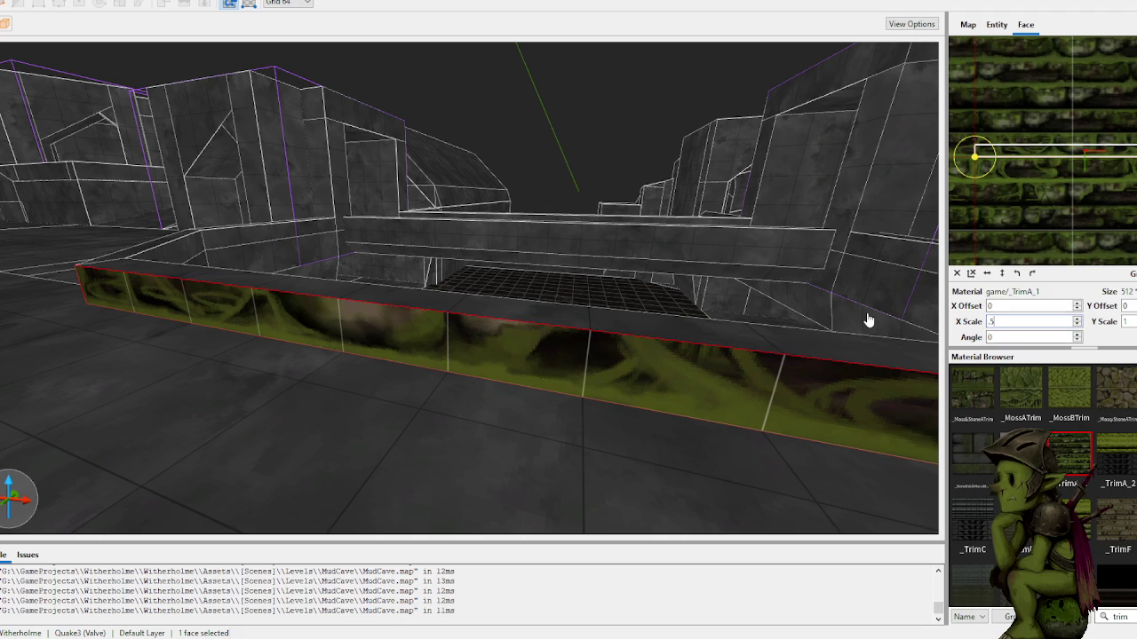
Step: Halve the trim texture's scale to 0.5 on both axes
key(Tab)
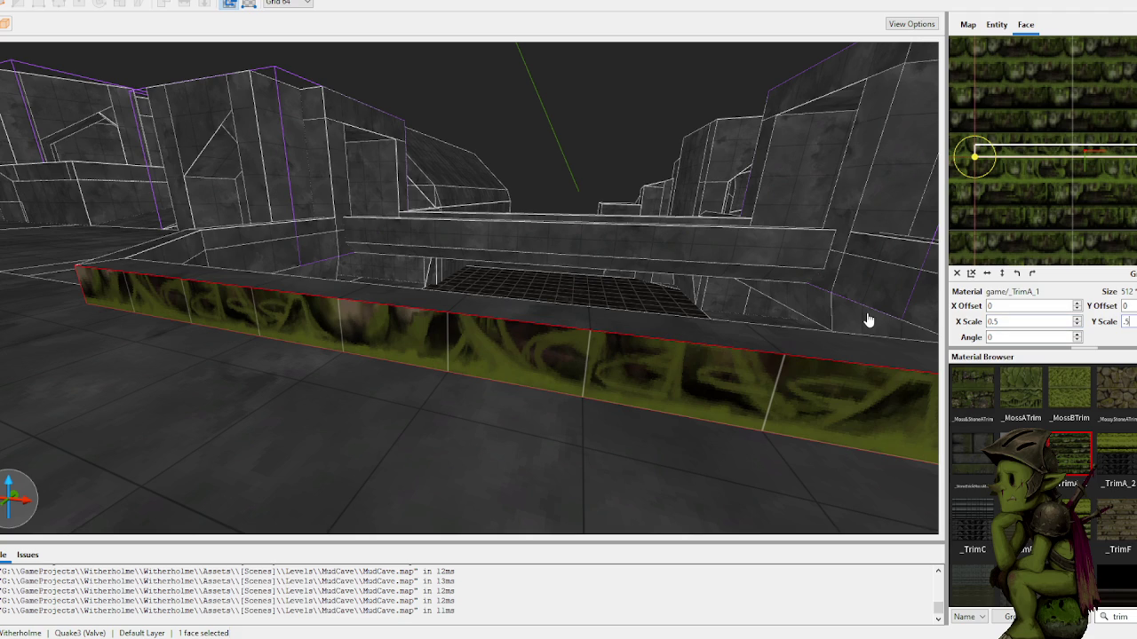
key(Return)
key(d)
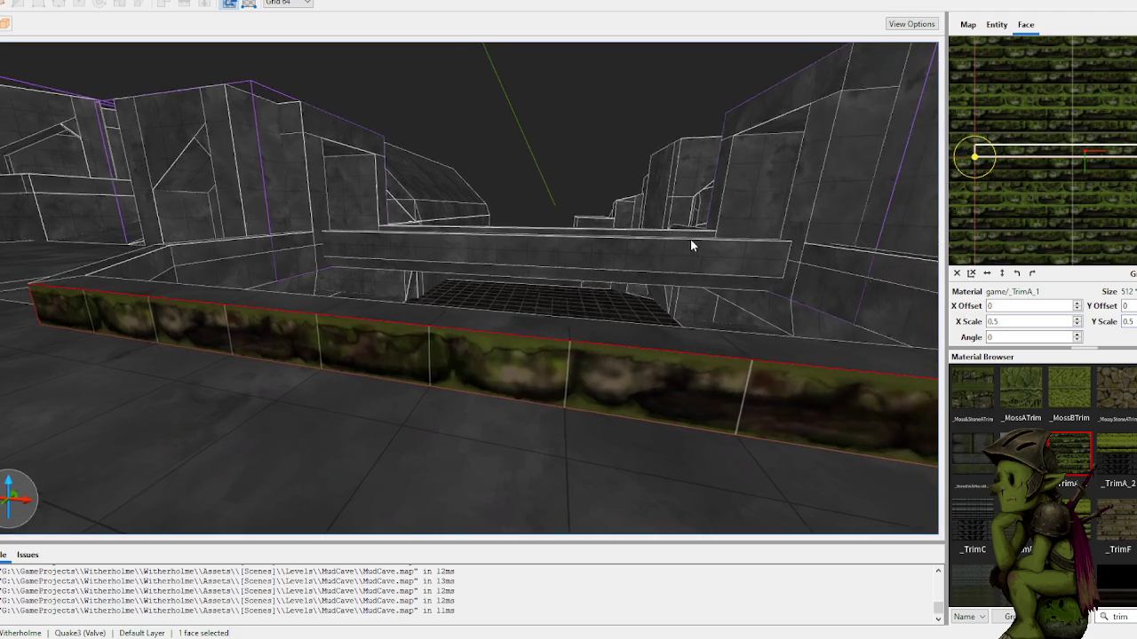
mouse_move(607, 311)
mouse_down()
mouse_move(645, 272)
mouse_move(613, 315)
mouse_move(509, 313)
mouse_move(506, 299)
mouse_move(485, 308)
mouse_move(495, 355)
mouse_move(552, 325)
mouse_move(602, 329)
mouse_move(616, 278)
mouse_move(612, 228)
mouse_move(634, 271)
mouse_move(583, 300)
mouse_move(617, 278)
mouse_move(920, 223)
mouse_up()
Step: Raise the mossy trim texture to a Y offset of 64 on the face
scroll(1037, 167, up, 3)
scroll(1043, 185, up, 3)
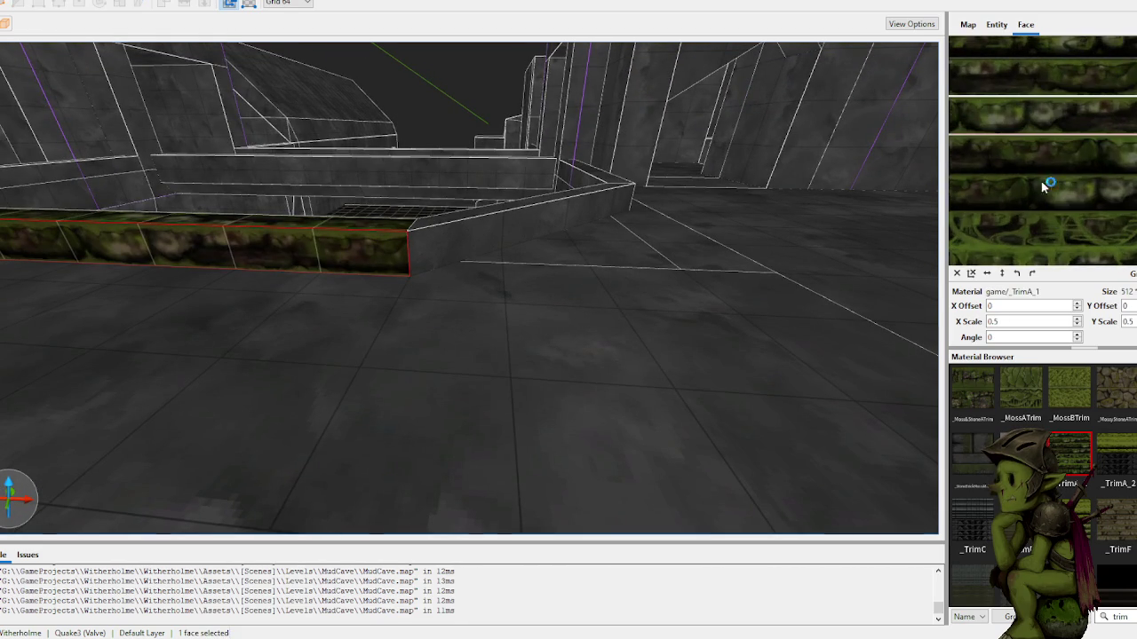
mouse_move(386, 233)
mouse_down()
mouse_move(391, 204)
mouse_move(483, 256)
mouse_up()
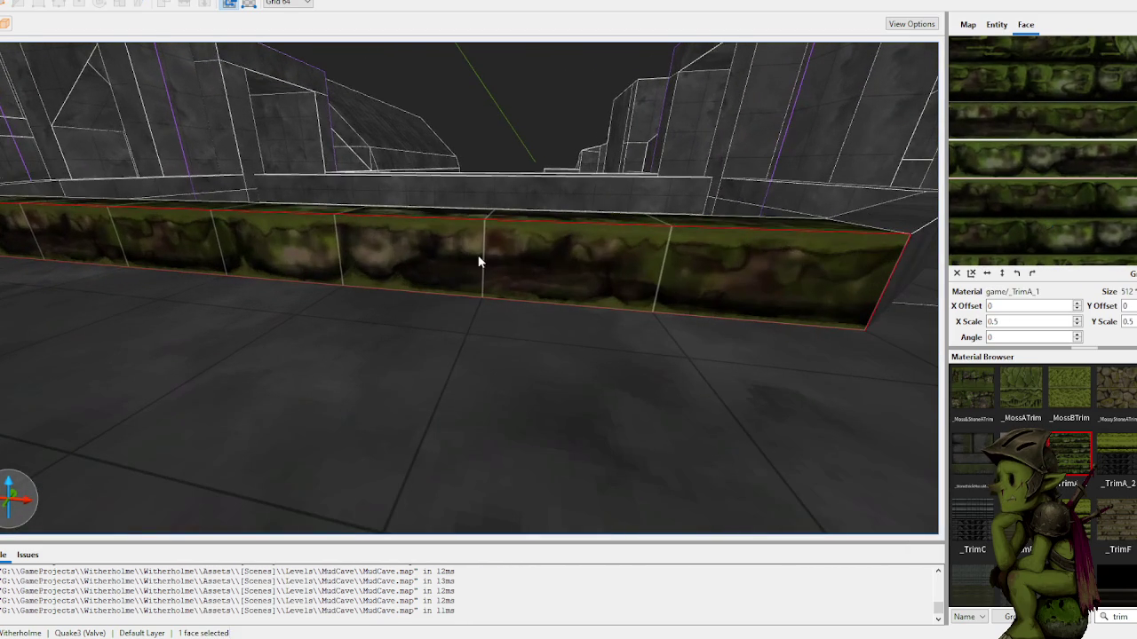
key(Up)
key(Up)
key(Up)
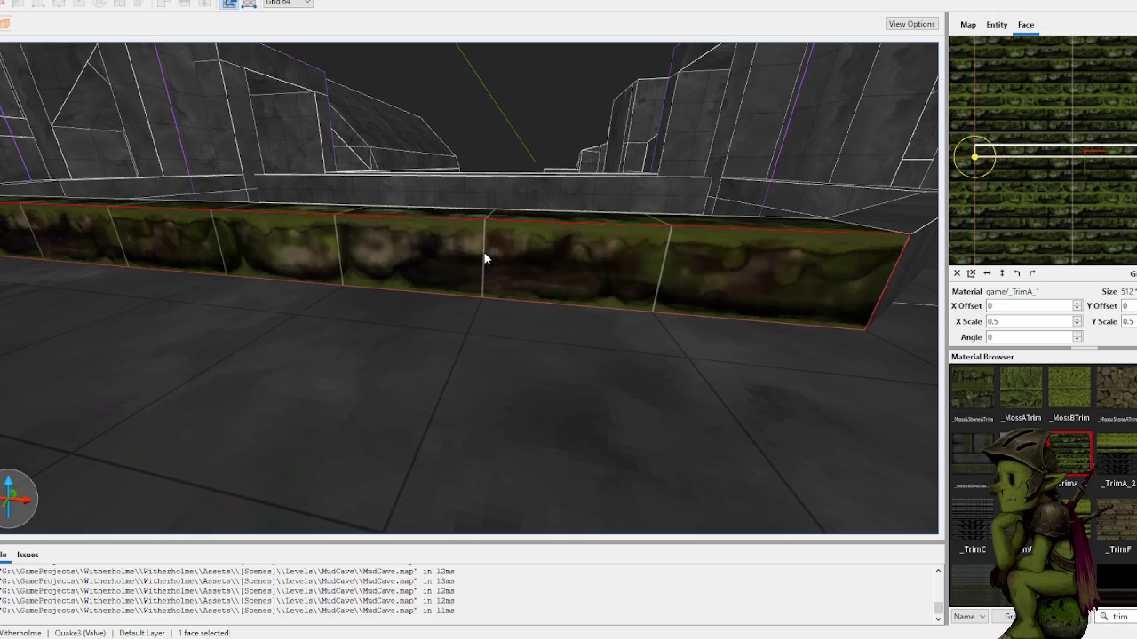
mouse_move(485, 254)
mouse_down()
mouse_move(451, 257)
mouse_move(481, 349)
mouse_move(538, 342)
mouse_move(521, 335)
mouse_move(475, 411)
mouse_up()
Step: Apply the moss texture to the right trim face, then undo it
right_click(545, 368)
key(Escape)
alt+click(533, 408)
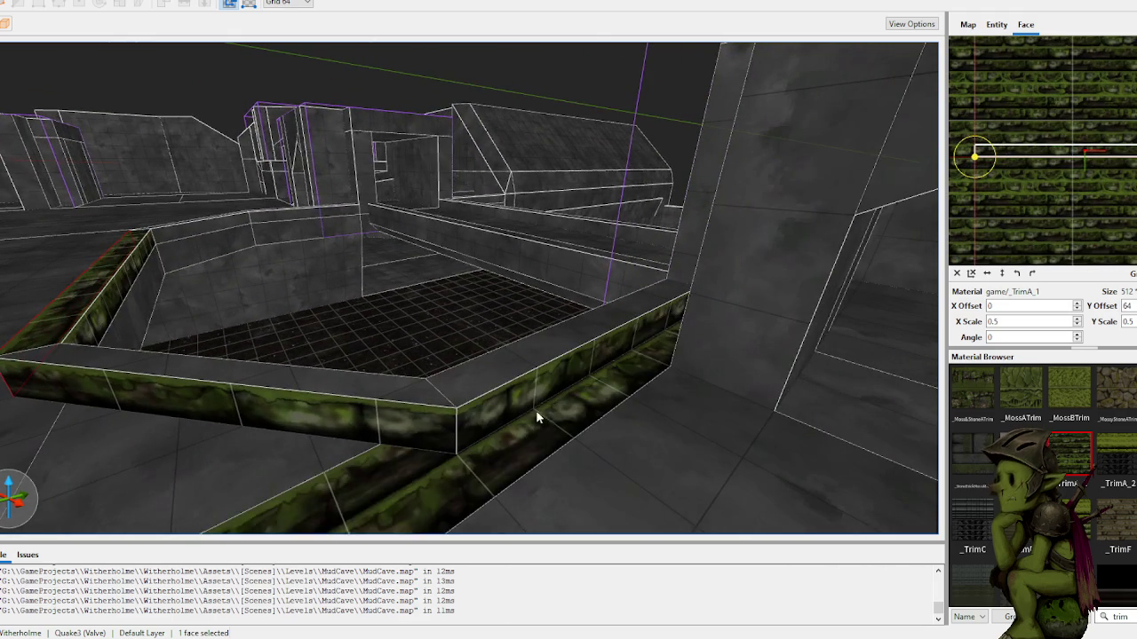
key(ctrl+z)
Step: Copy the mossy _TrimA_1 from the front trim face onto the right side and top faces
shift+click(414, 418)
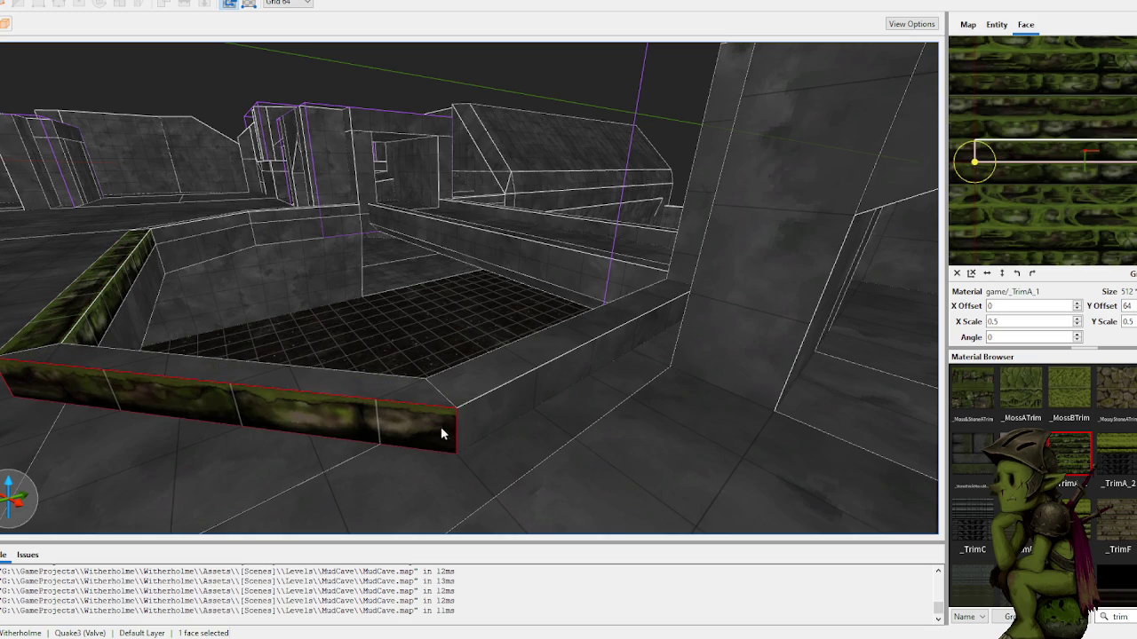
alt+click(479, 417)
click(509, 400)
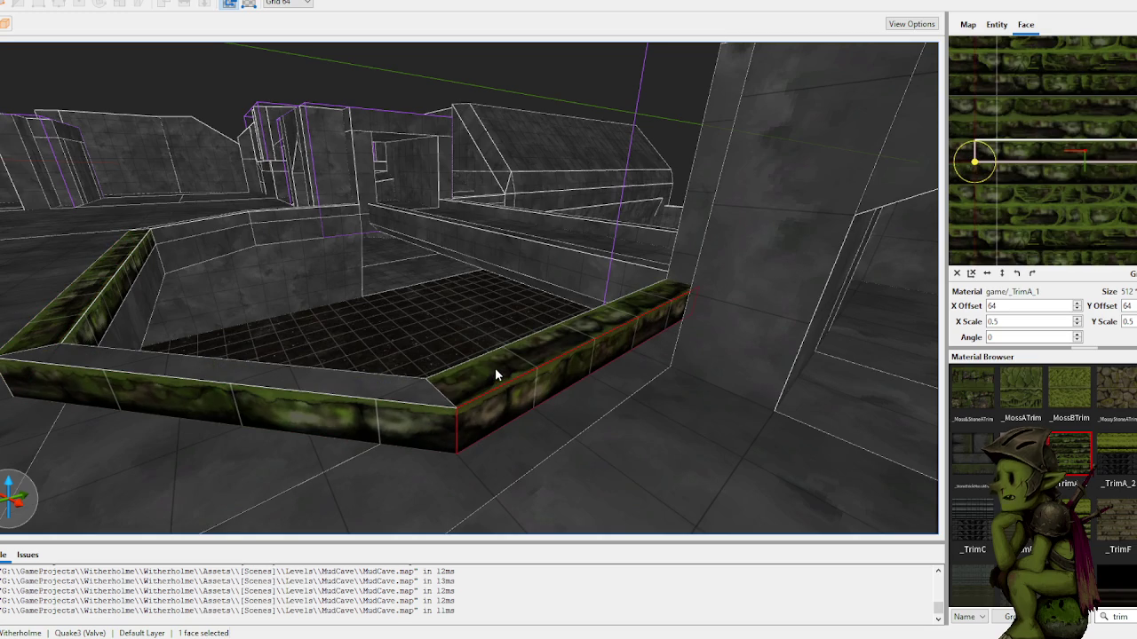
click(494, 368)
Step: Rotate the front trim top face's texture to about -45°
alt+click(412, 394)
click(374, 388)
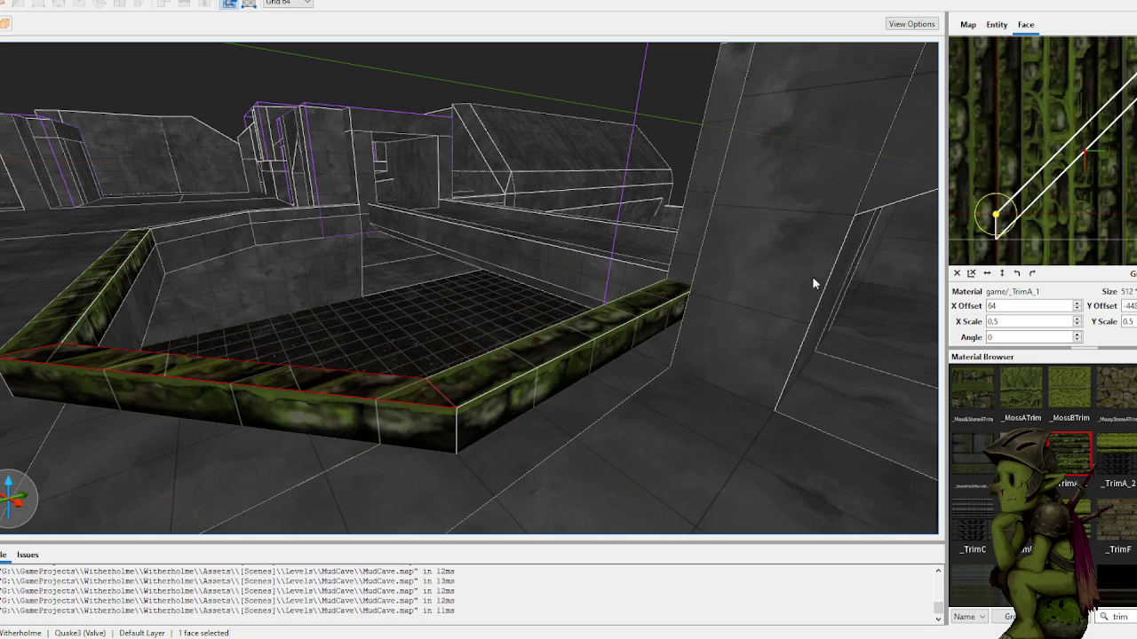
drag(995, 193, 1011, 205)
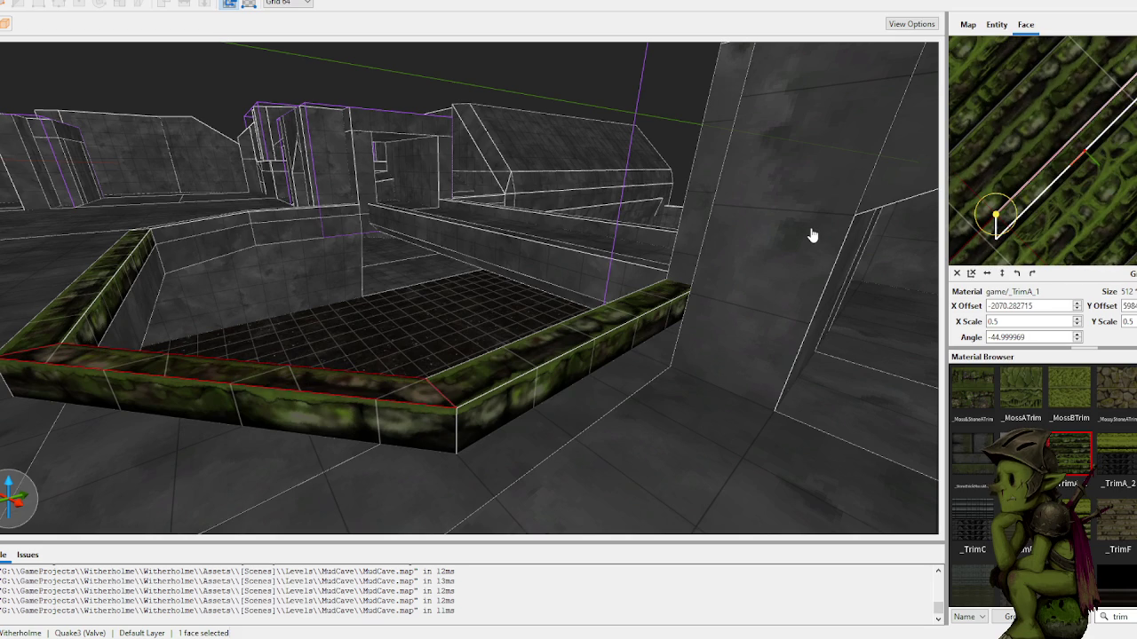
scroll(489, 240, down, 10)
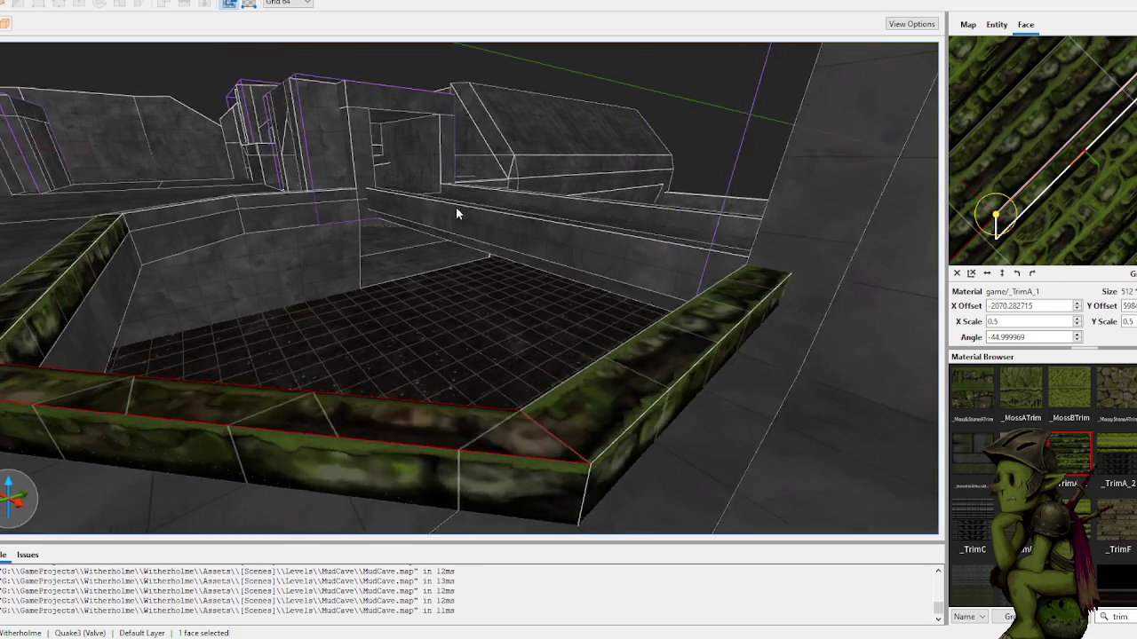
mouse_move(495, 241)
mouse_down()
mouse_move(533, 234)
mouse_move(500, 228)
mouse_move(489, 244)
mouse_move(436, 245)
mouse_move(449, 236)
mouse_move(408, 211)
mouse_move(462, 222)
mouse_up()
Step: Narrow the moss texture's Y scale on the top face, undoing a first attempt
scroll(1061, 183, up, 3)
scroll(1061, 183, down, 5)
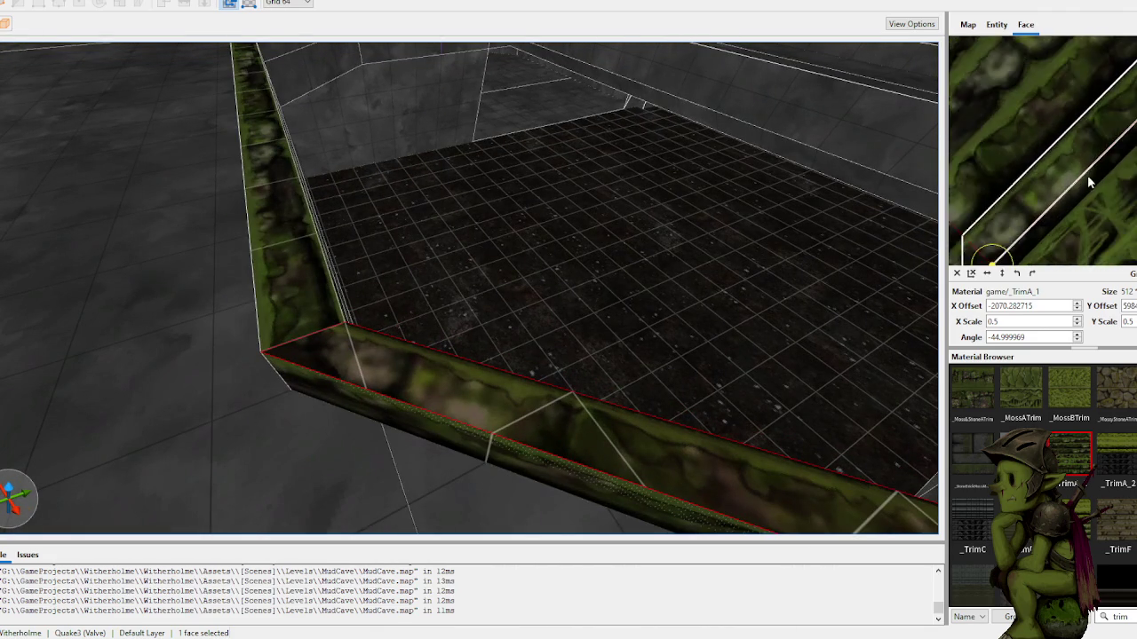
scroll(1107, 202, up, 2)
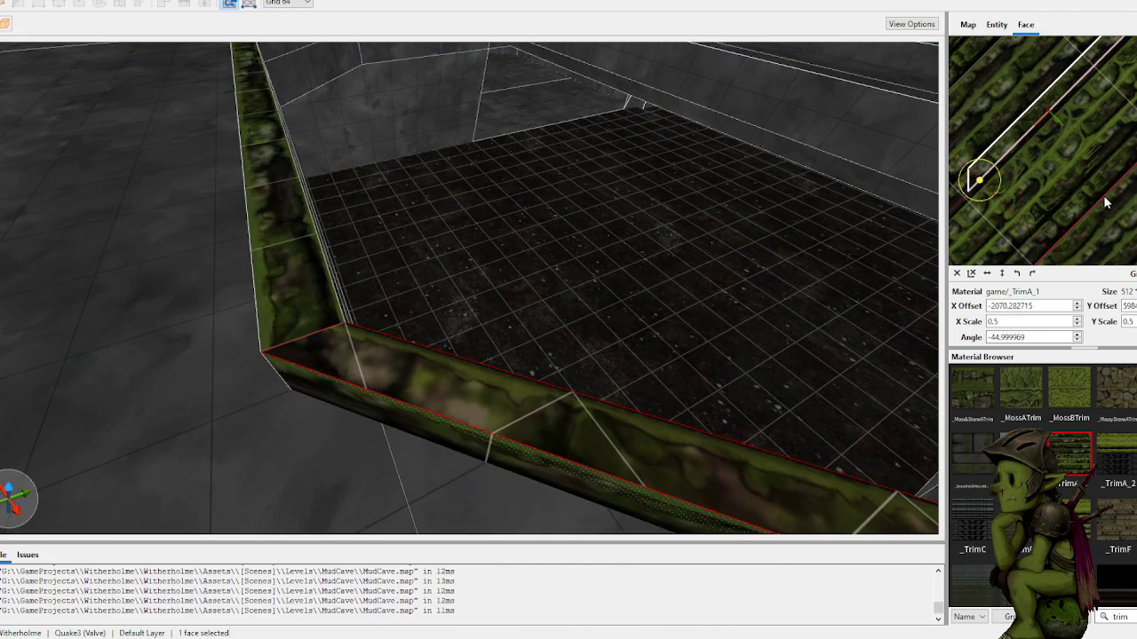
drag(1107, 202, 1096, 198)
key(ctrl+z)
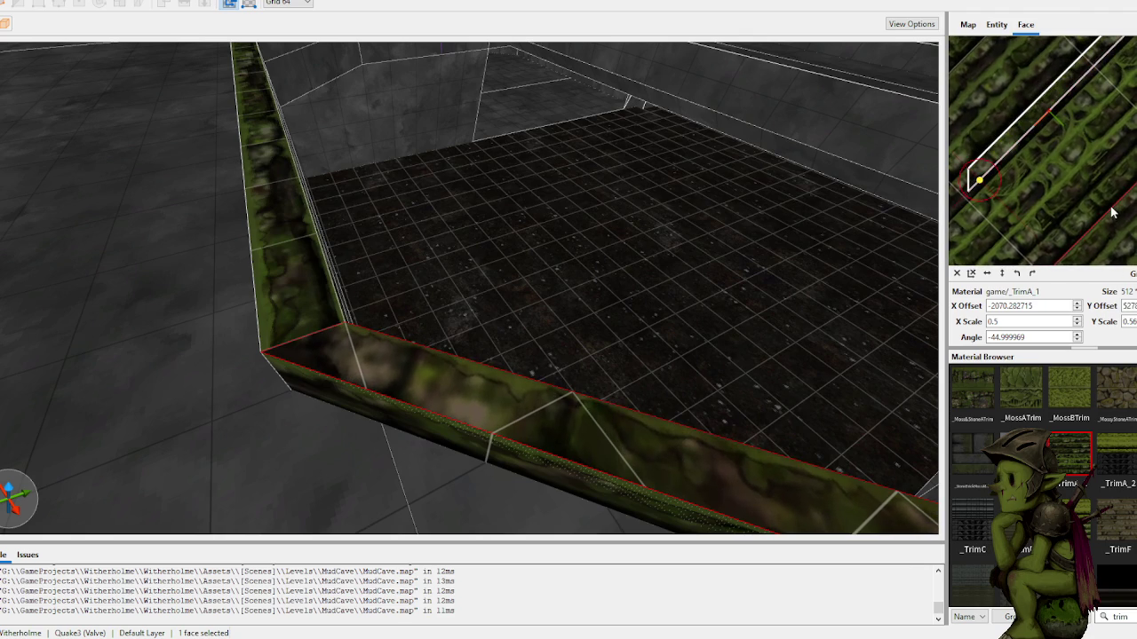
scroll(1064, 153, up, 2)
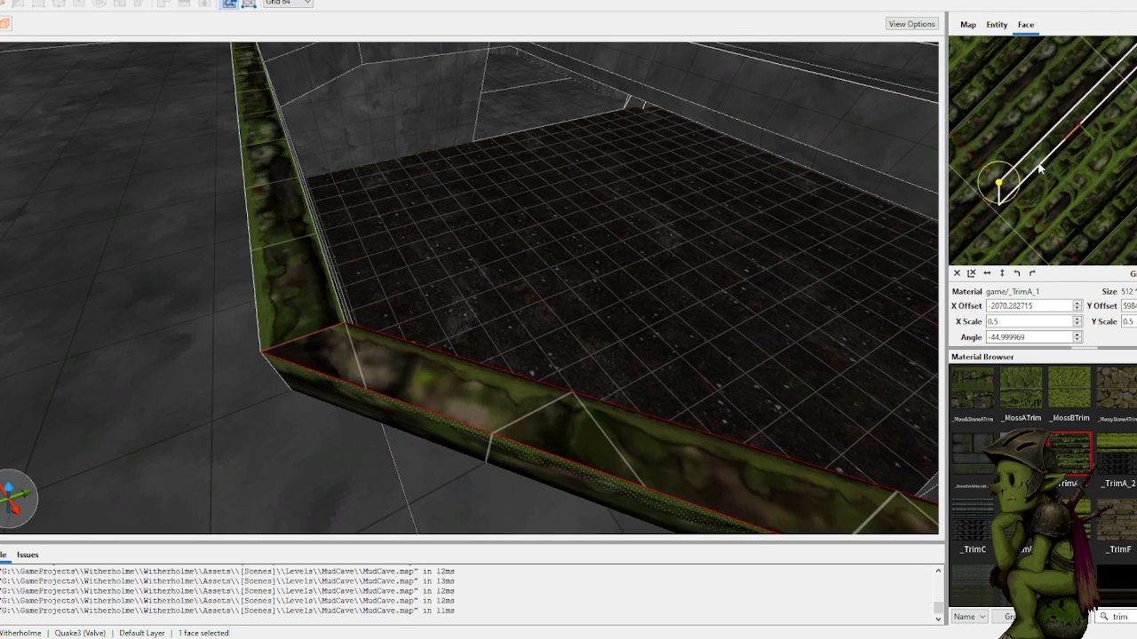
scroll(1130, 232, down, 2)
drag(1130, 224, 1093, 213)
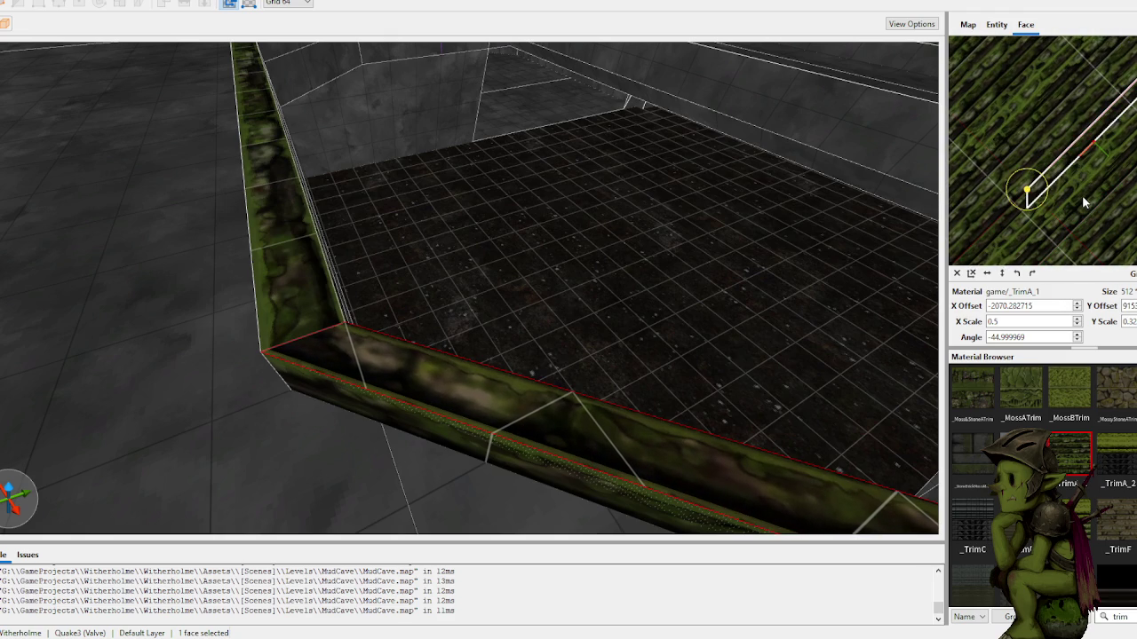
Step: Slide the moss texture along the top face to a Y offset of about 947
mouse_move(556, 386)
mouse_down()
mouse_move(617, 363)
mouse_move(619, 348)
mouse_up()
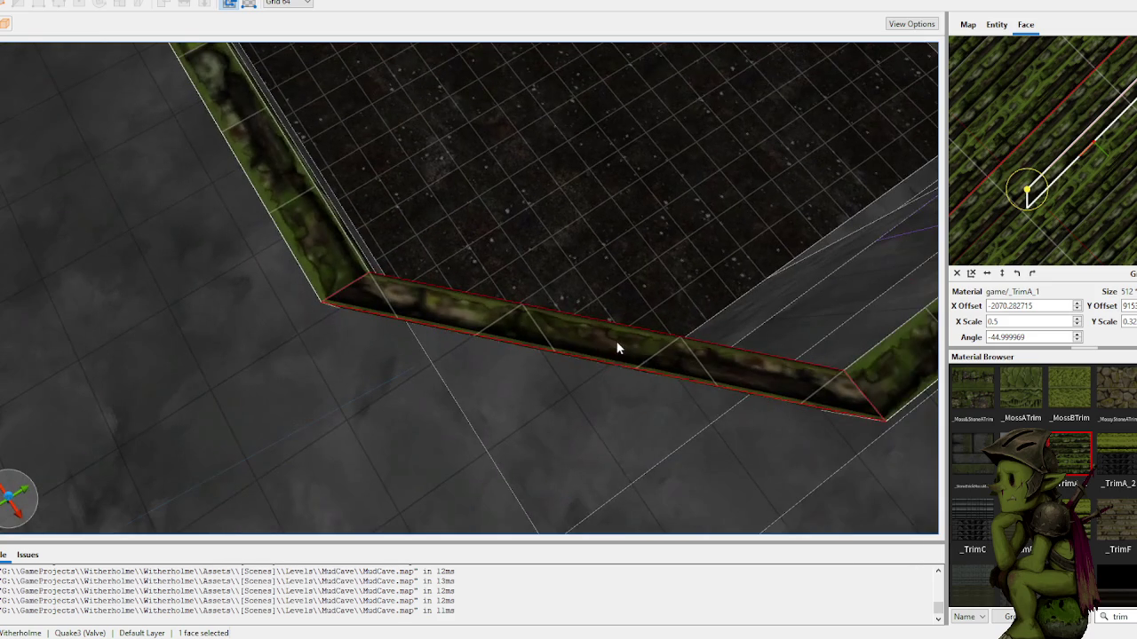
key(alt+Up)
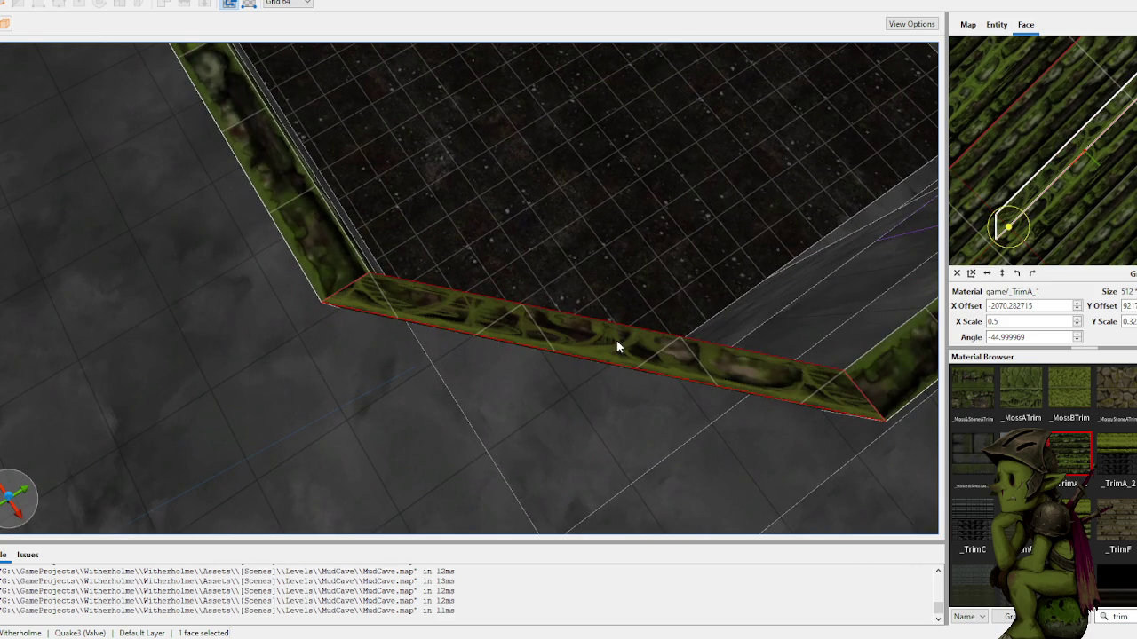
key(alt+Up)
key(alt+Up)
key(alt+Up)
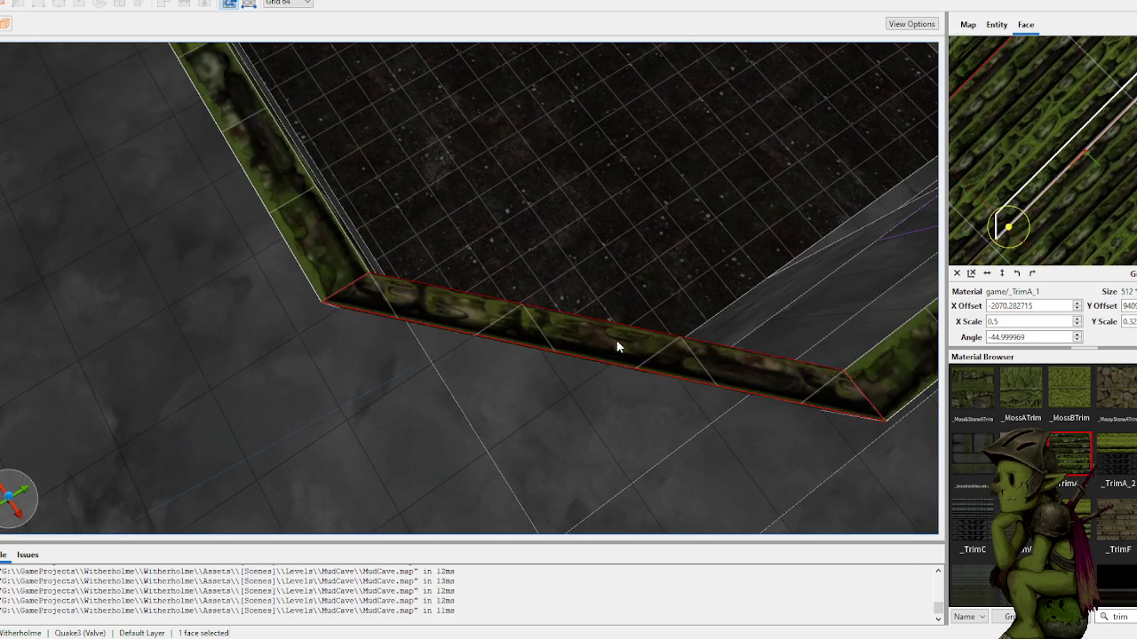
key(alt+Up)
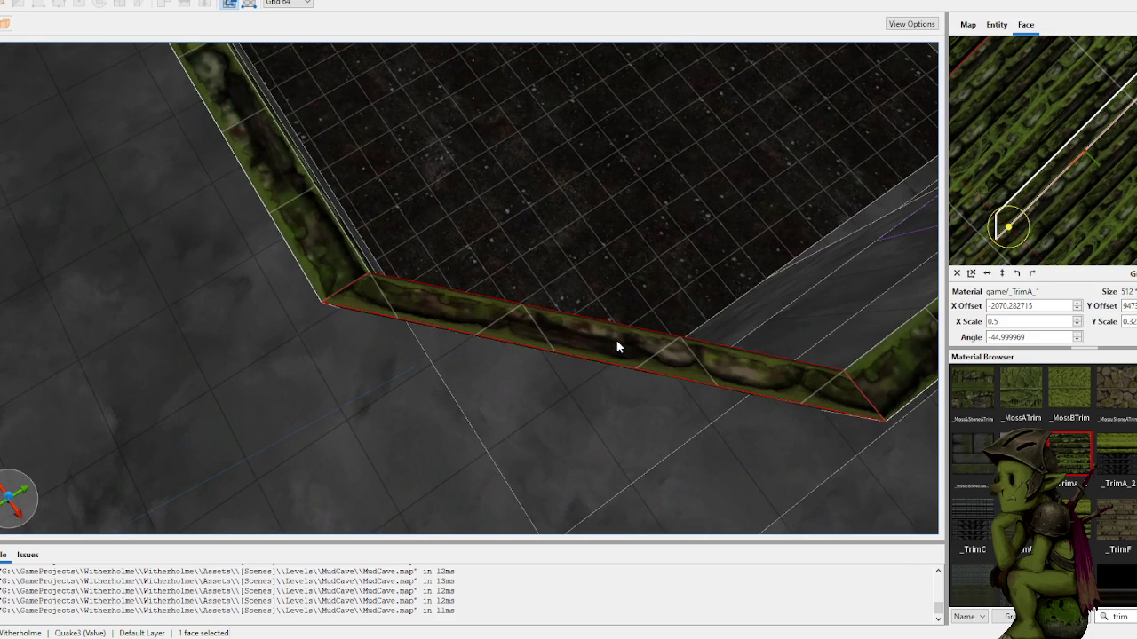
drag(615, 339, 693, 278)
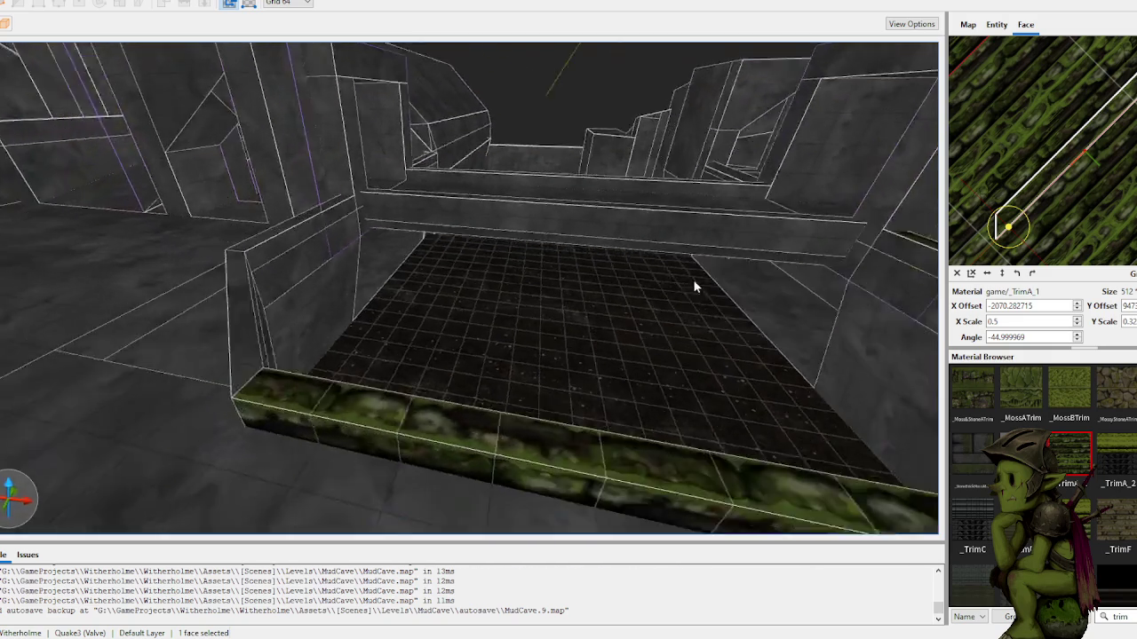
scroll(717, 289, down, 5)
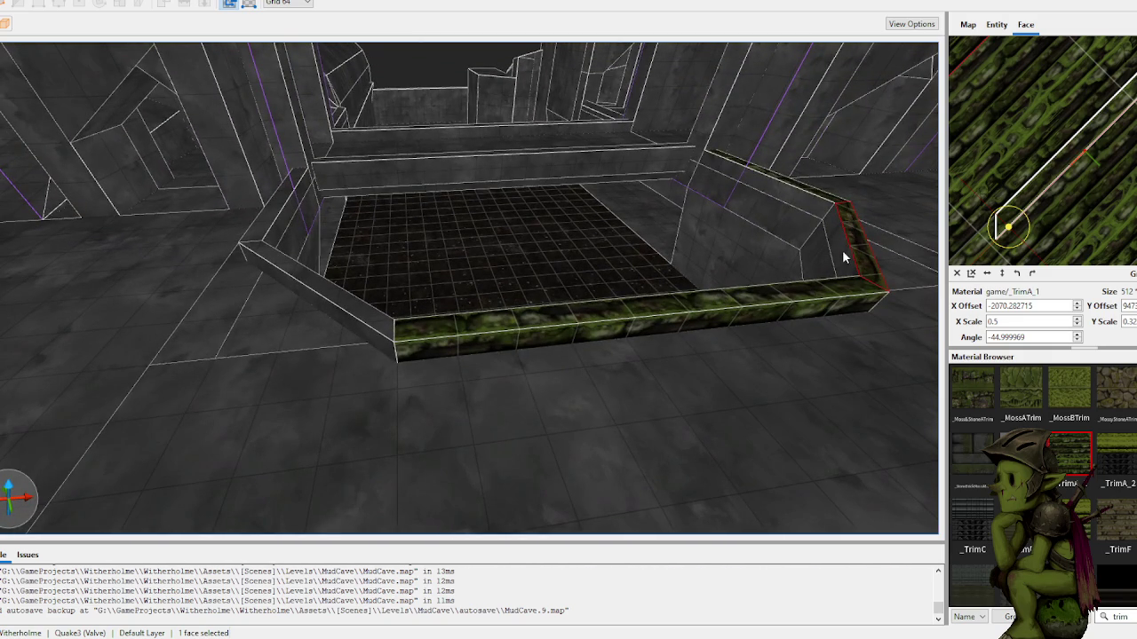
right_click(586, 299)
click(537, 327)
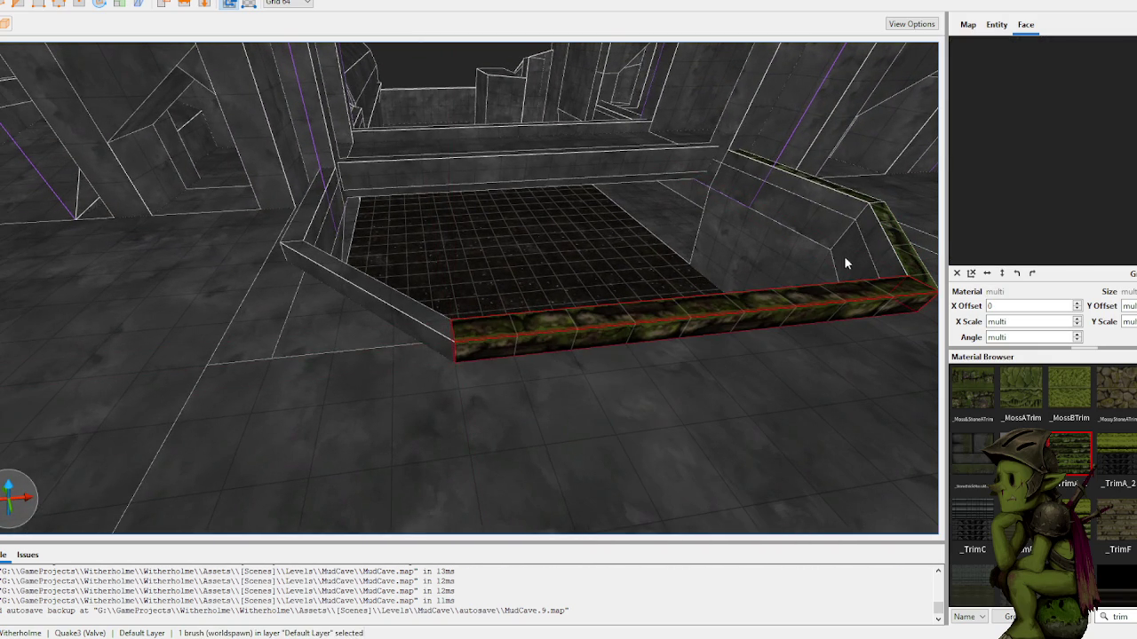
shift+click(895, 250)
mouse_move(868, 277)
mouse_down()
mouse_move(801, 251)
mouse_move(890, 253)
mouse_up()
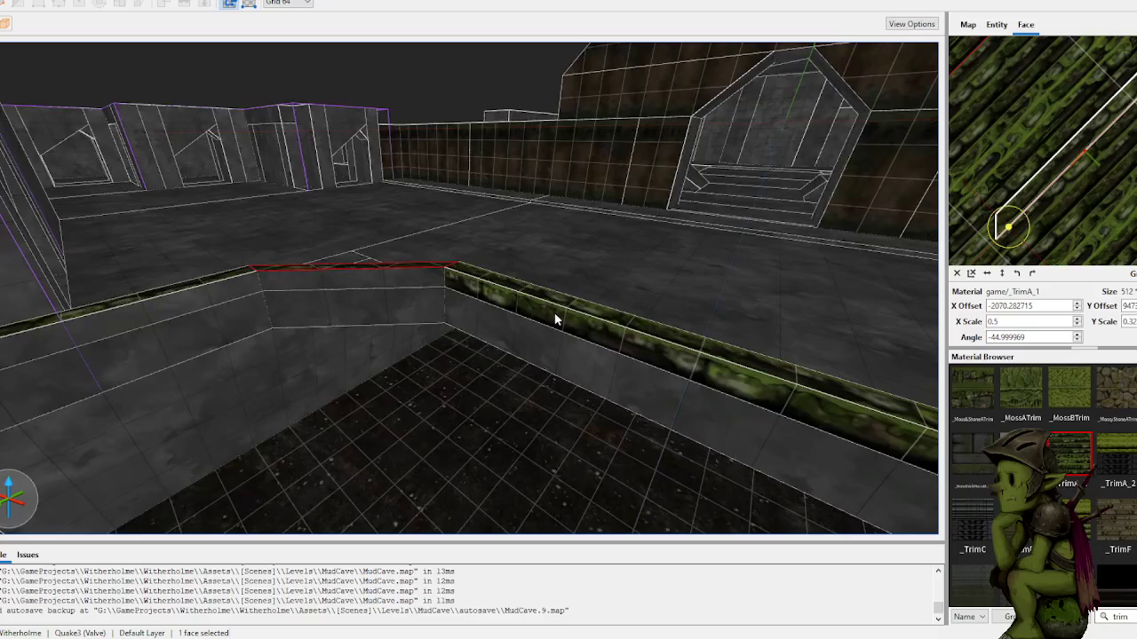
shift+click(553, 317)
drag(228, 285, 585, 321)
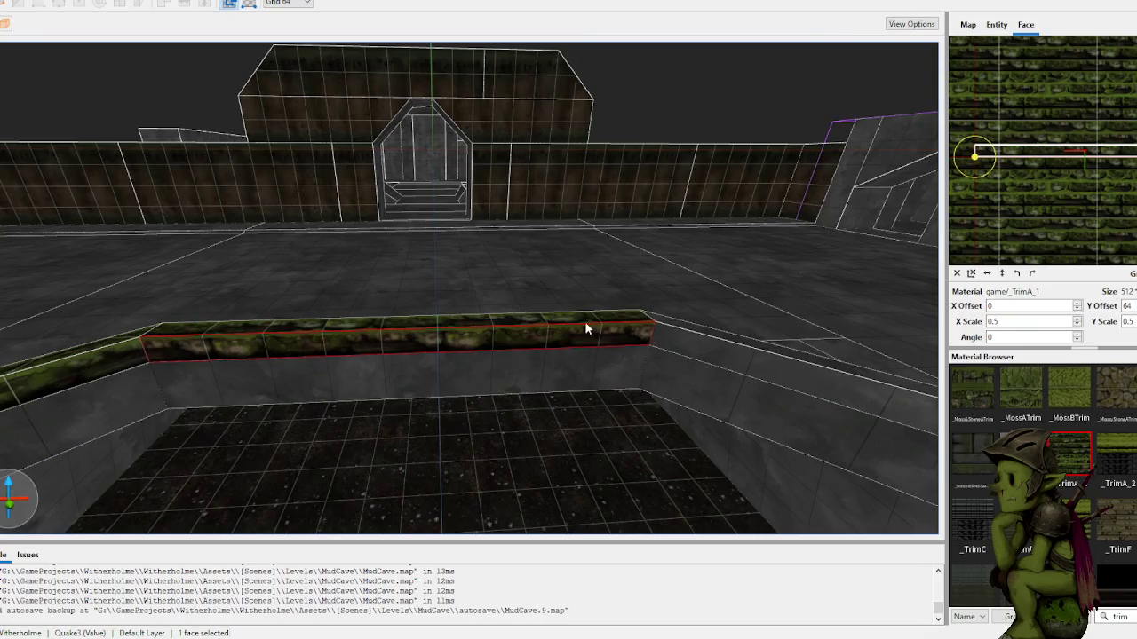
mouse_move(696, 354)
mouse_down()
mouse_move(665, 323)
mouse_move(542, 294)
mouse_move(751, 292)
mouse_move(713, 289)
mouse_move(609, 330)
mouse_move(541, 315)
mouse_move(614, 305)
mouse_move(645, 264)
mouse_move(612, 297)
mouse_move(645, 287)
mouse_move(630, 284)
mouse_move(614, 323)
mouse_move(469, 316)
mouse_up()
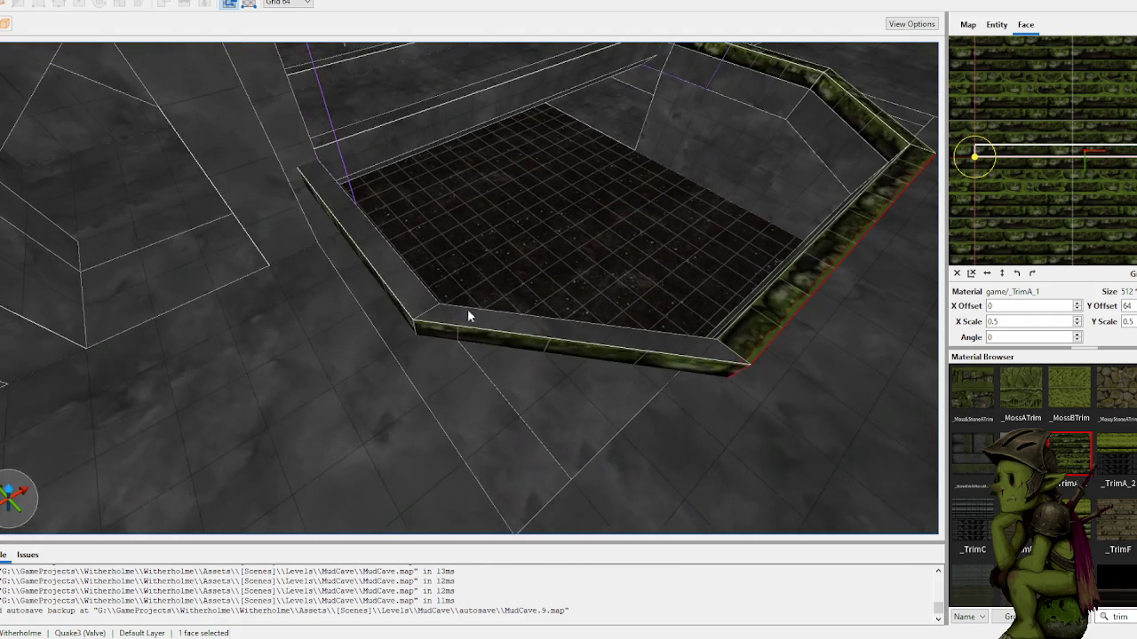
mouse_move(420, 281)
mouse_down()
mouse_move(613, 281)
mouse_move(421, 286)
mouse_move(477, 272)
mouse_move(411, 269)
mouse_move(411, 286)
mouse_up()
mouse_move(491, 335)
mouse_down()
mouse_move(520, 334)
mouse_move(540, 293)
mouse_move(655, 293)
mouse_move(622, 281)
mouse_move(620, 298)
mouse_move(590, 313)
mouse_move(547, 312)
mouse_move(623, 331)
mouse_up()
click(713, 327)
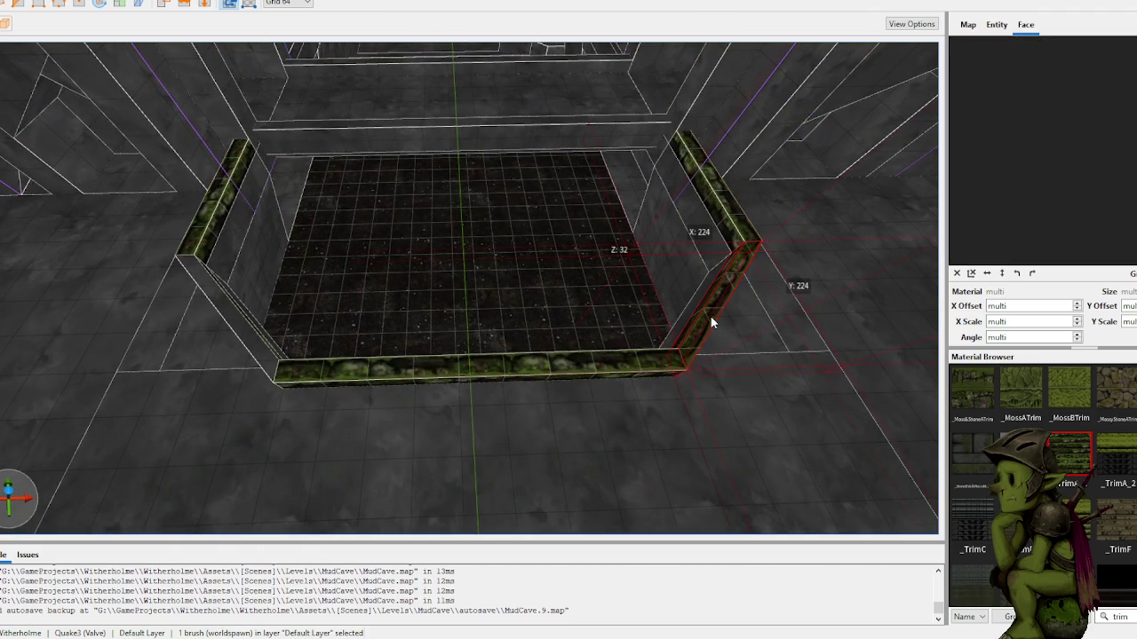
mouse_move(476, 325)
mouse_down()
mouse_move(536, 329)
mouse_move(613, 300)
mouse_move(492, 396)
mouse_up()
shift+click(503, 406)
shift+click(517, 377)
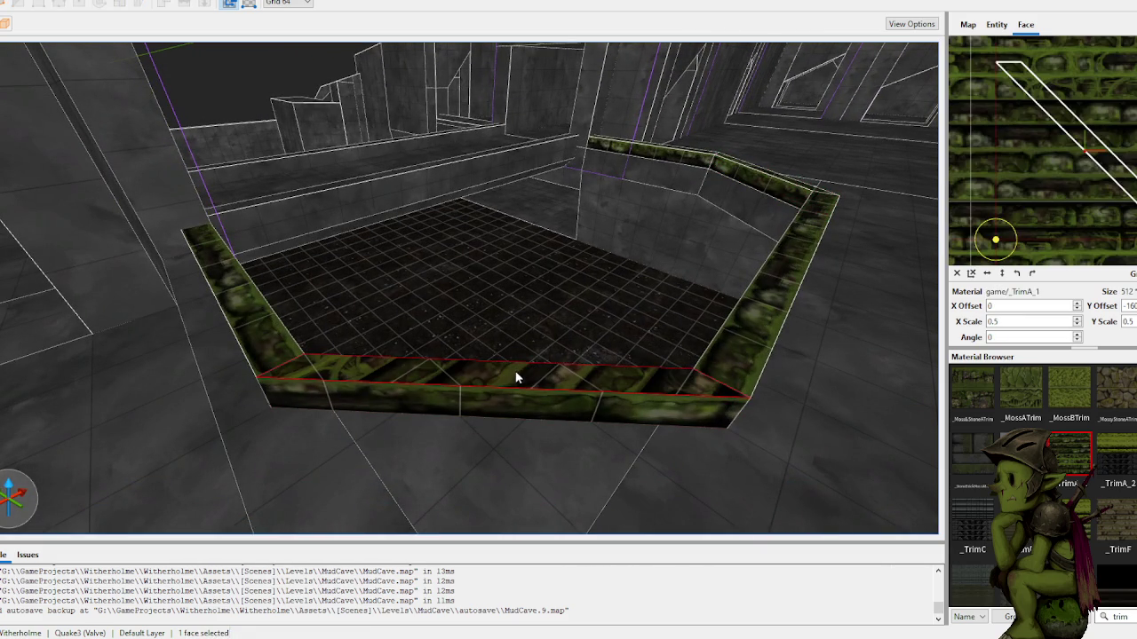
Step: Rotate the trim texture diagonally to 135° and slide it, undoing a scale attempt
mouse_move(1015, 233)
mouse_down()
mouse_move(1005, 208)
mouse_move(922, 210)
mouse_up()
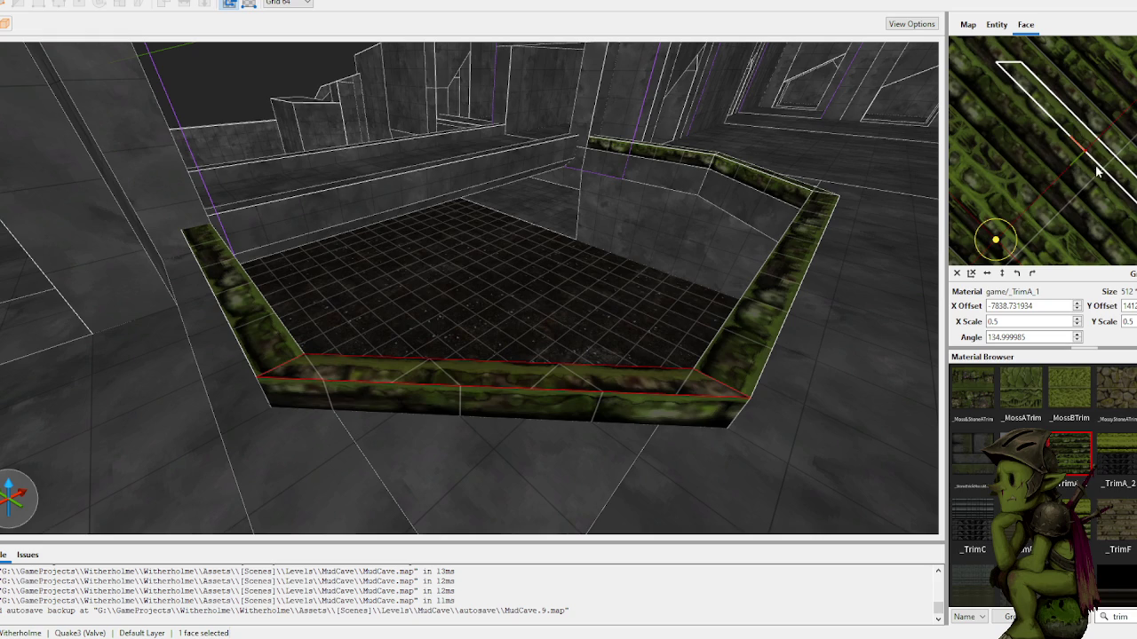
scroll(1098, 171, up, 2)
drag(1098, 141, 1107, 118)
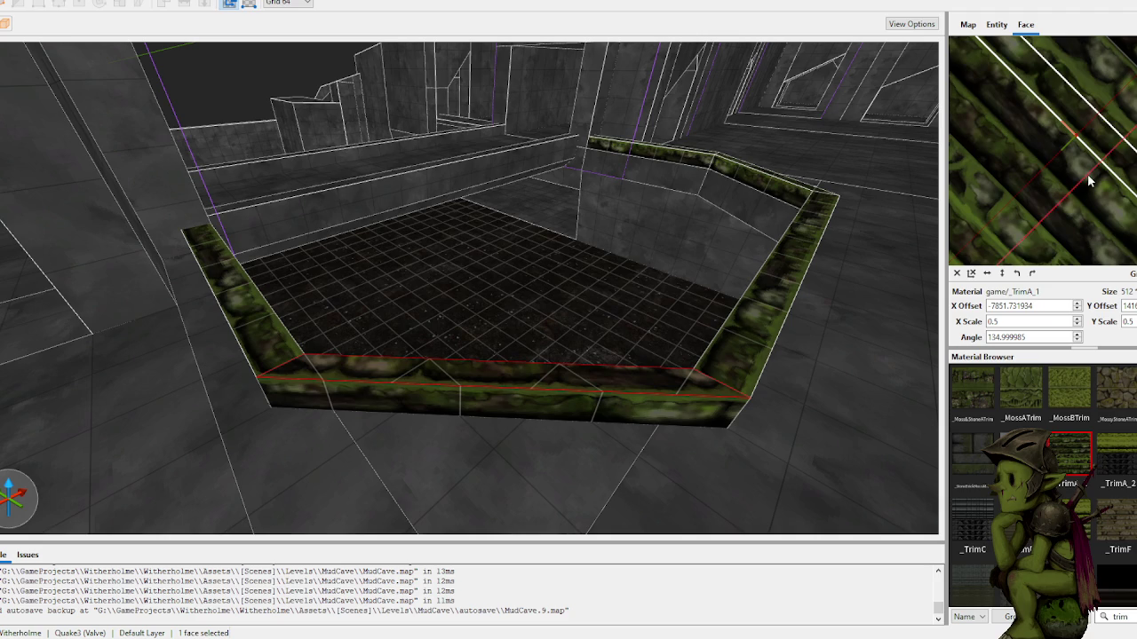
scroll(1088, 180, down, 2)
scroll(1014, 227, down, 2)
drag(1101, 136, 1134, 142)
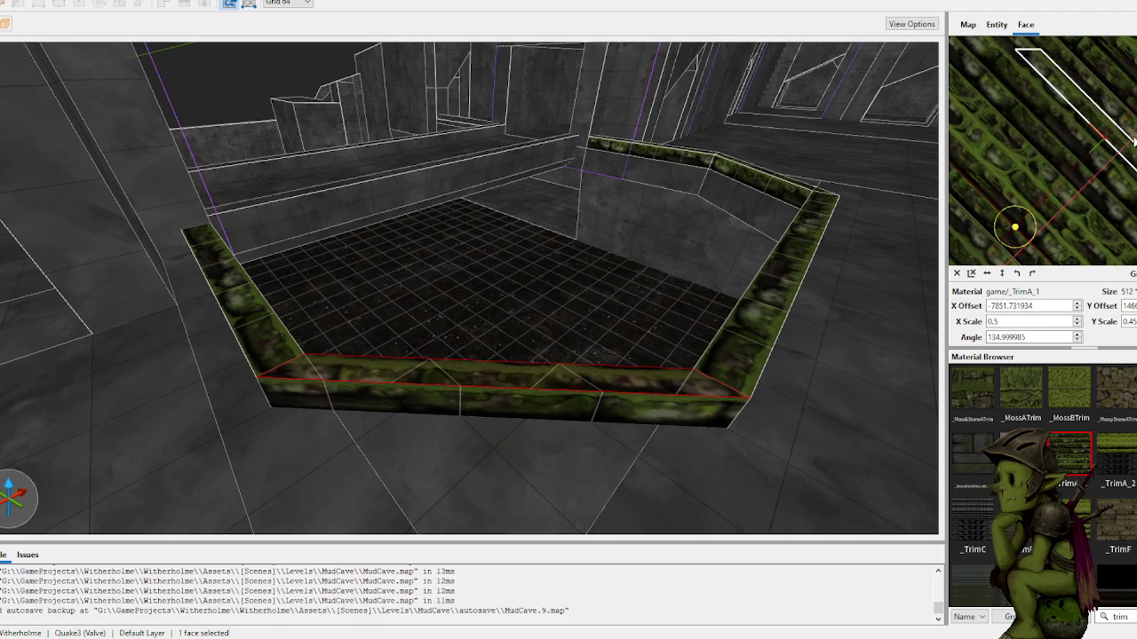
key(ctrl+z)
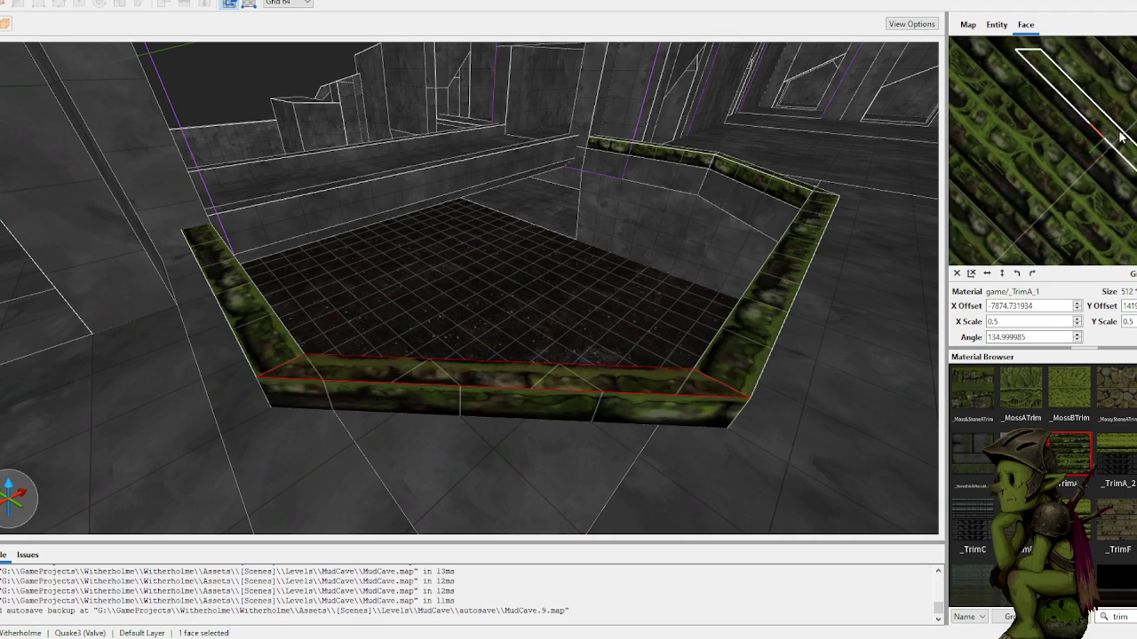
Step: Move the texture origin onto the face and squash its Y scale from 0.5 to 0.33
drag(1019, 233, 1105, 141)
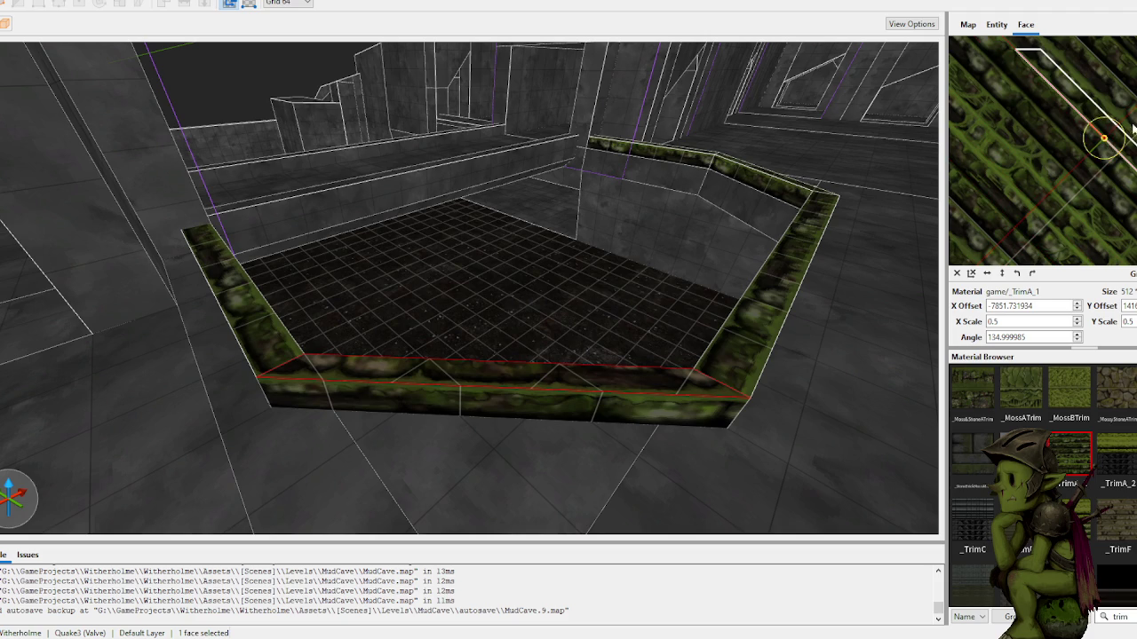
drag(1104, 139, 1095, 132)
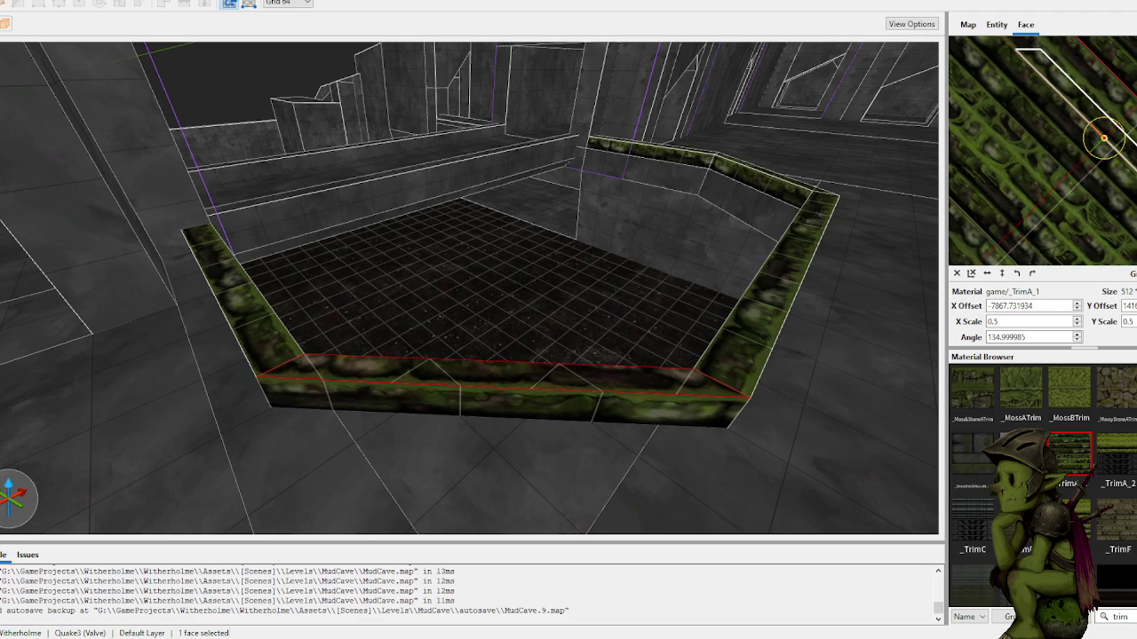
drag(1103, 138, 1099, 133)
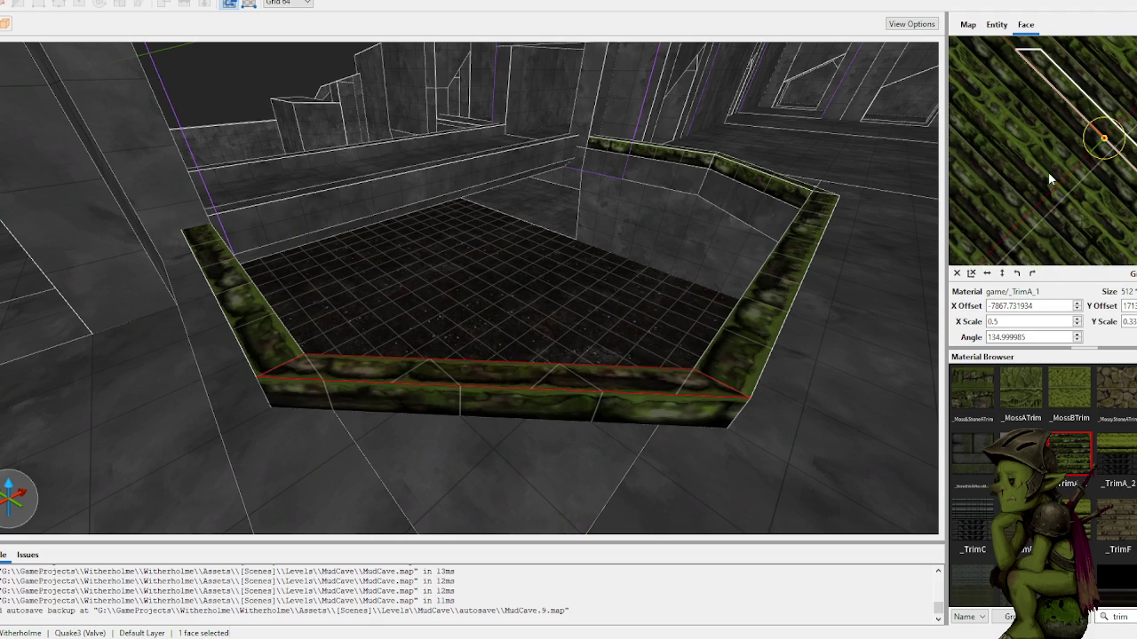
scroll(628, 377, up, 2)
scroll(680, 320, up, 5)
scroll(433, 278, down, 5)
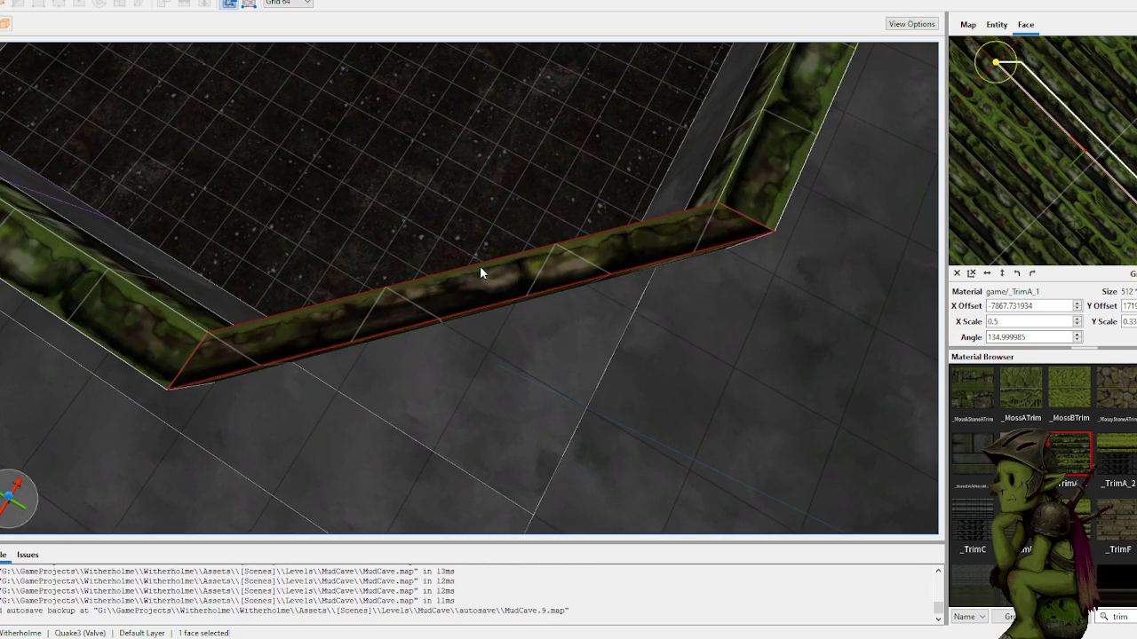
Step: Nudge the moss trim texture up and slide it along the front trim face
key(Down)
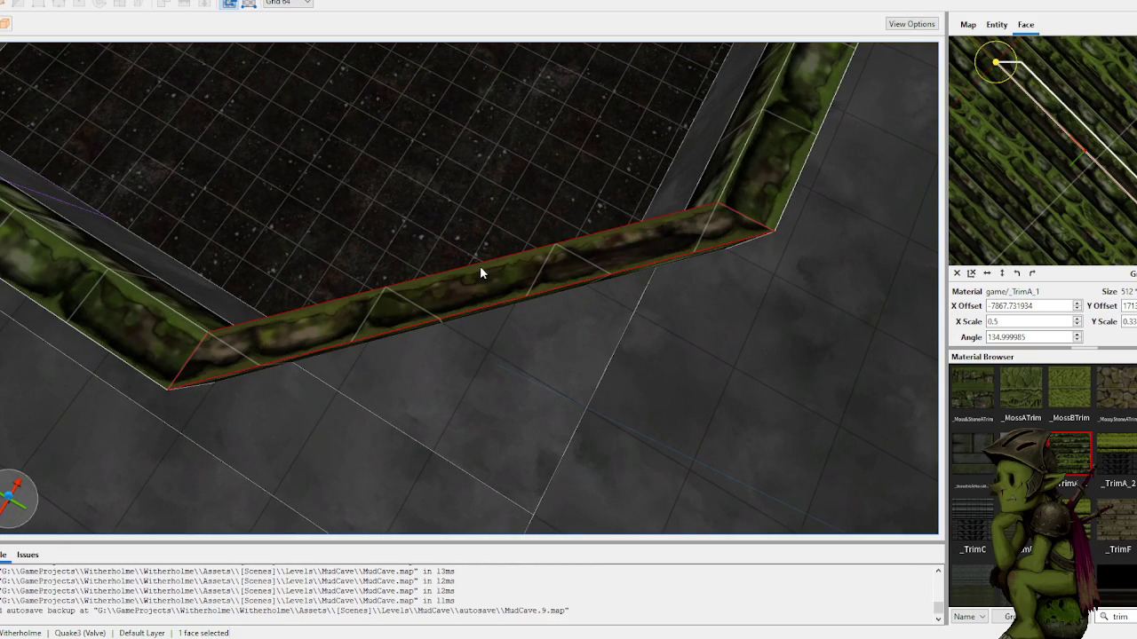
key(Left)
key(Left)
key(Left)
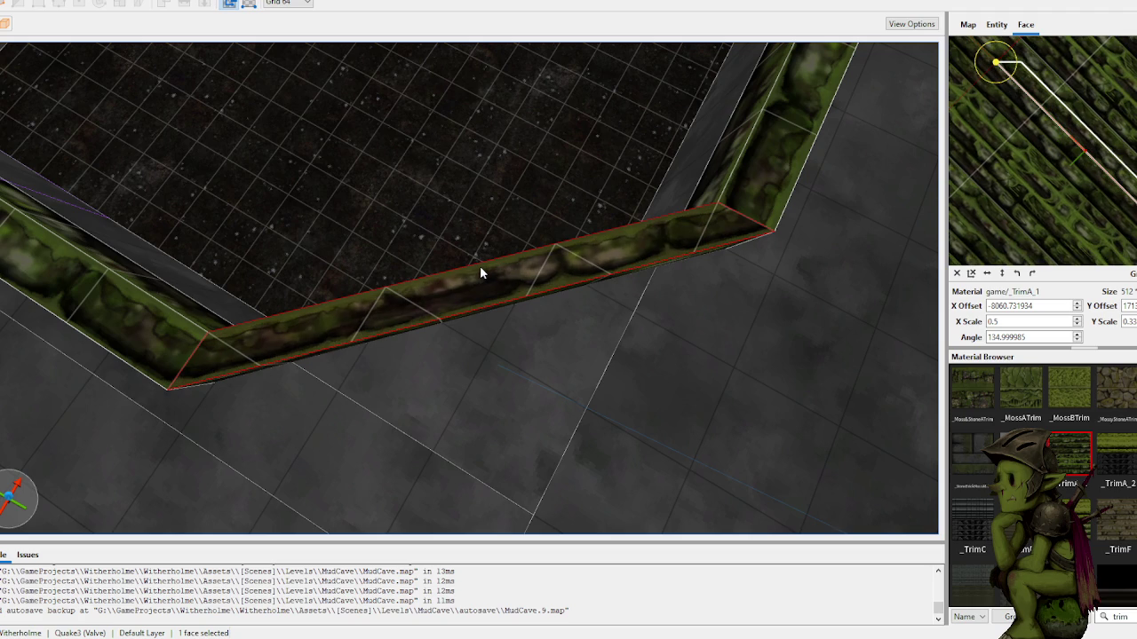
key(ctrl+Left)
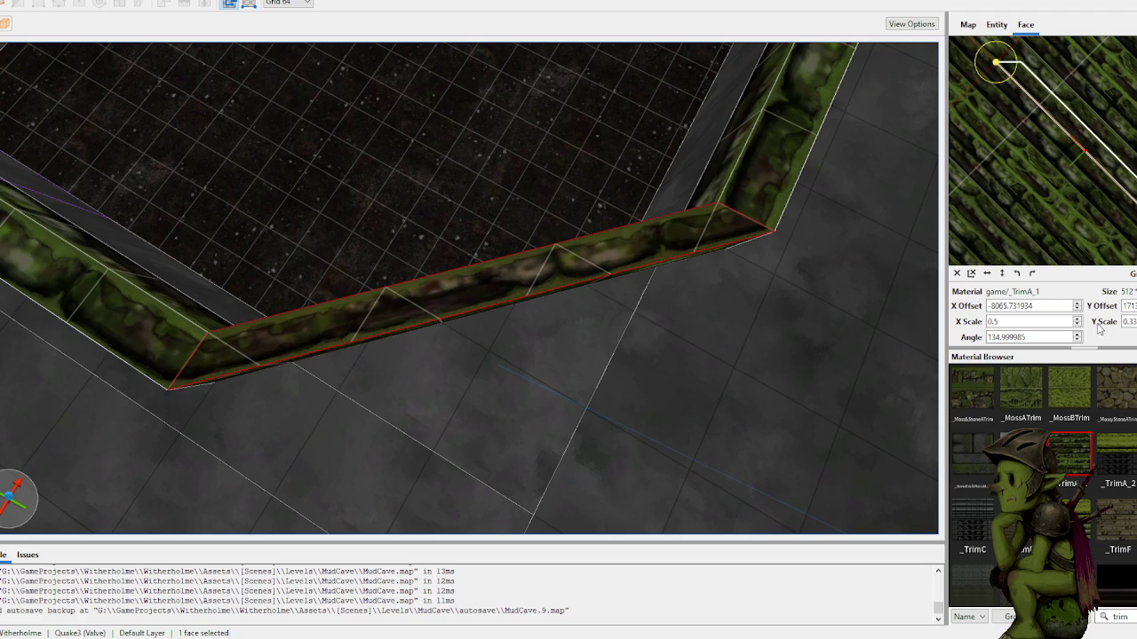
Step: Bring the _TrimA_1 X scale on the front trim face down to 0.3
scroll(1130, 321, up, 2)
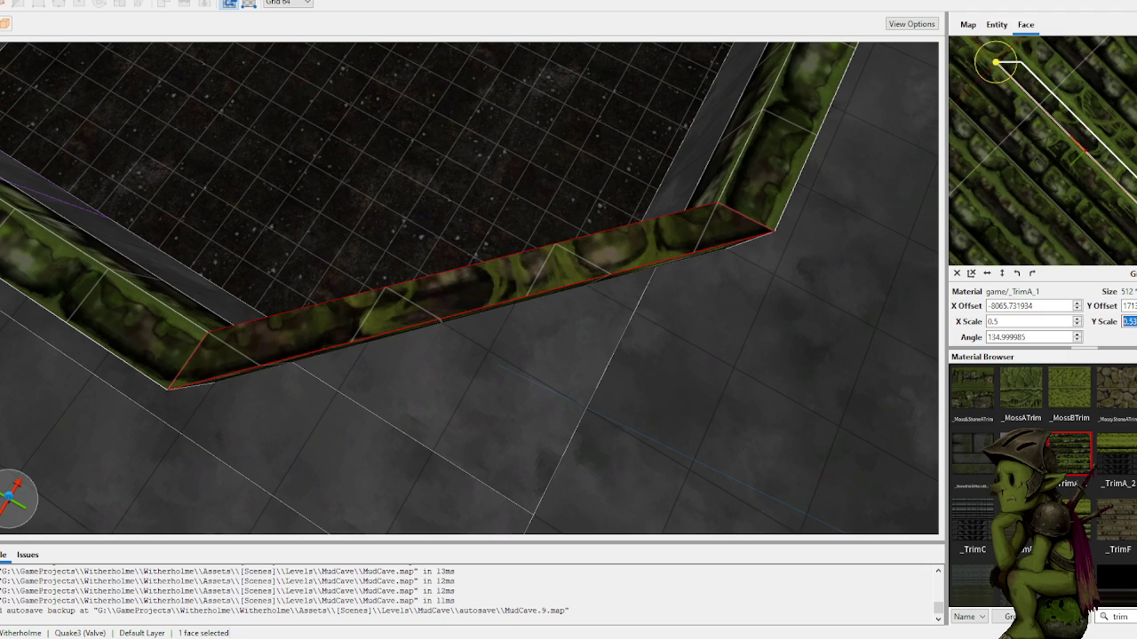
scroll(1128, 322, down, 2)
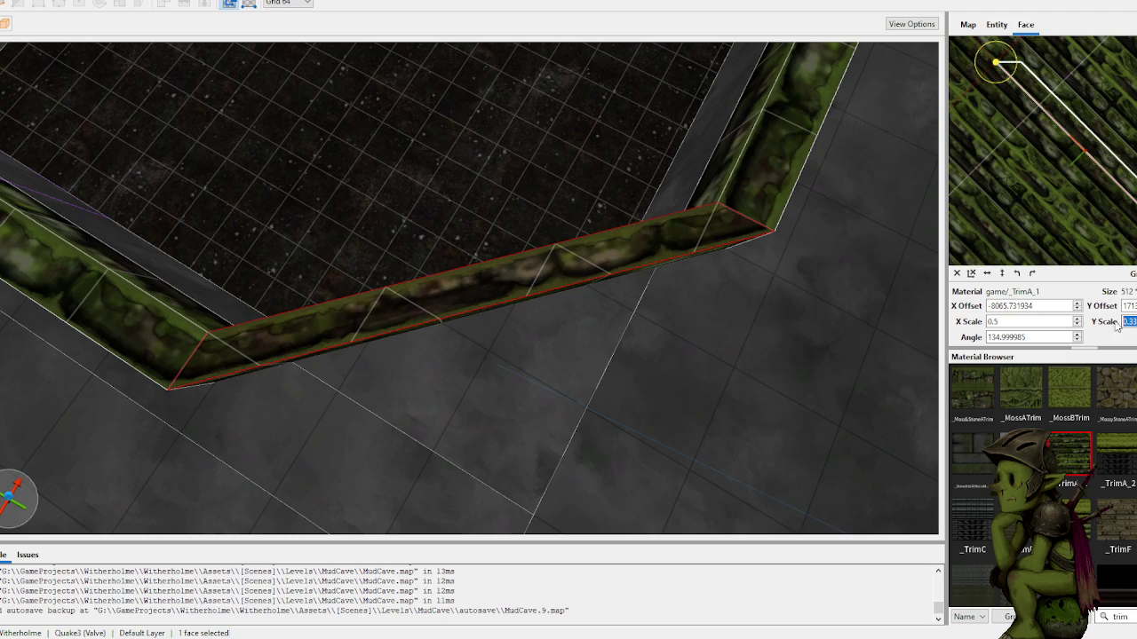
scroll(1078, 324, up, 2)
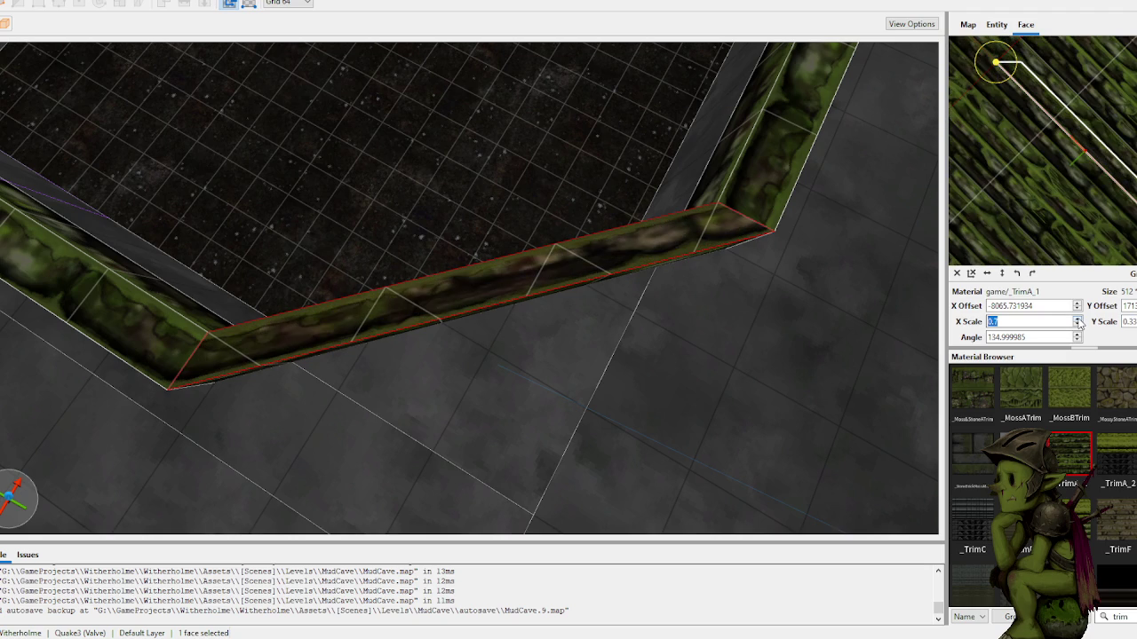
scroll(1077, 331, down, 5)
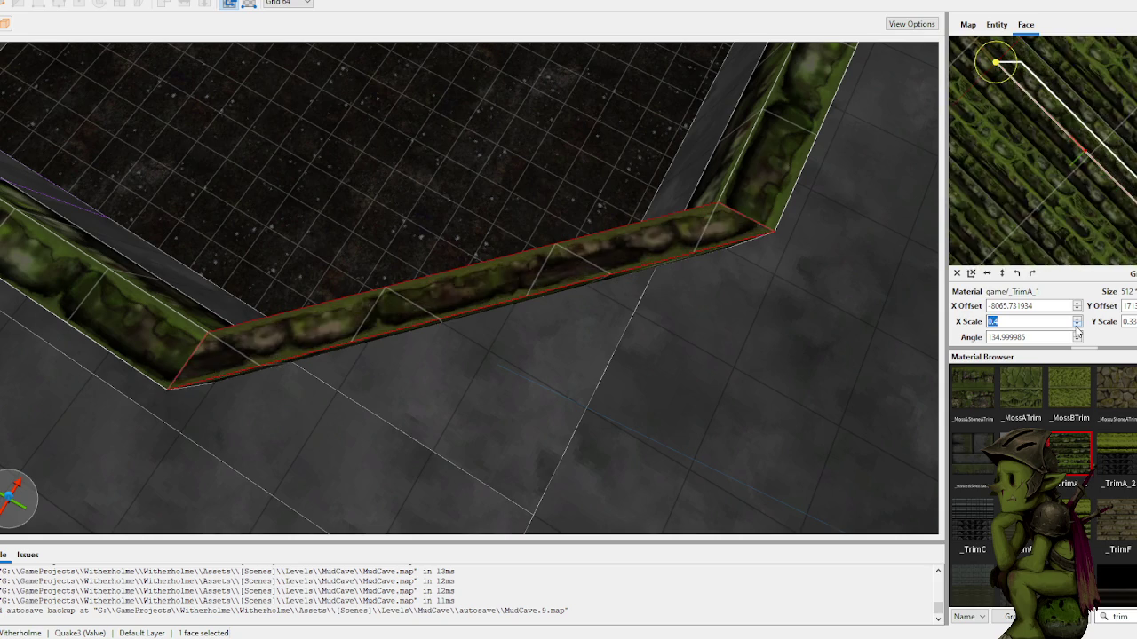
scroll(1080, 325, up, 1)
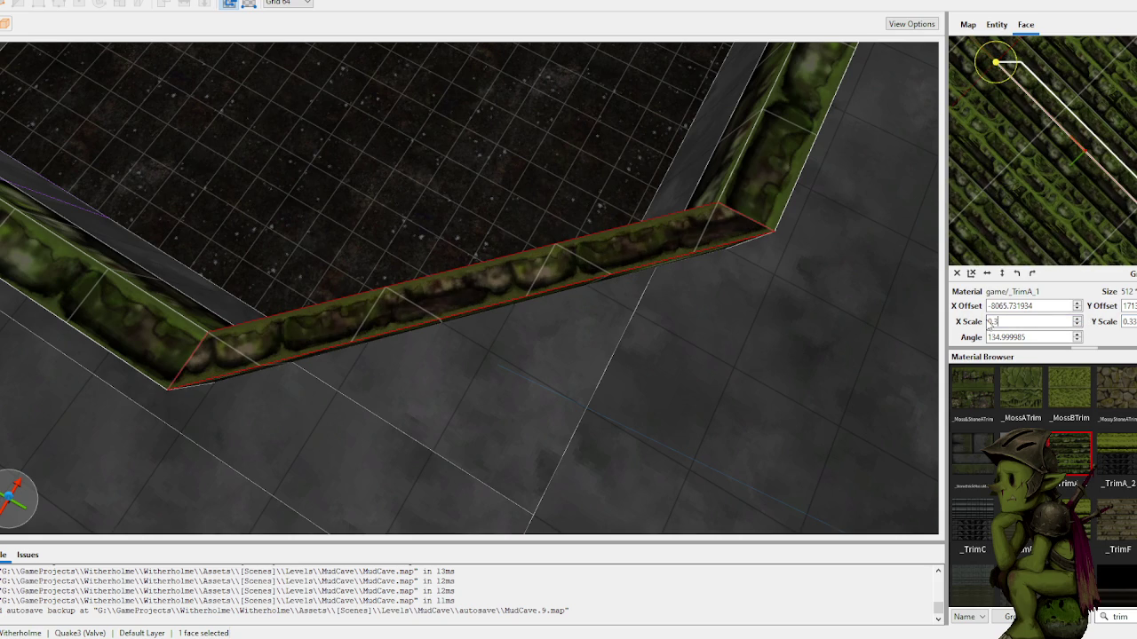
scroll(662, 250, down, 5)
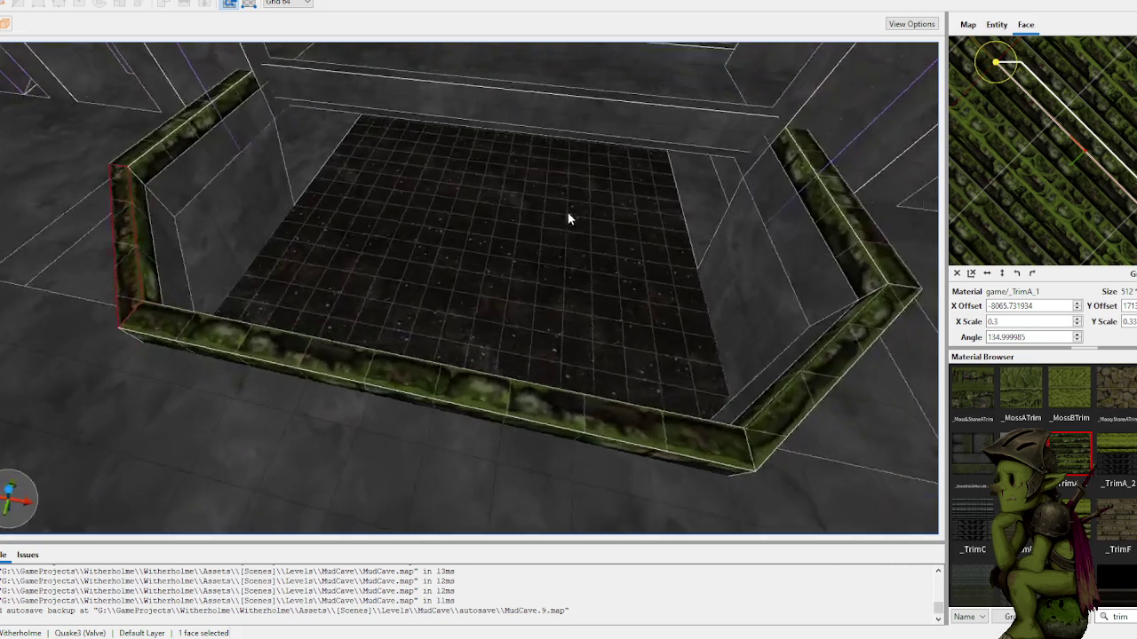
scroll(568, 219, up, 5)
Step: Shift the adjacent angled trim face's moss texture so its seam meets the front piece
shift+click(593, 333)
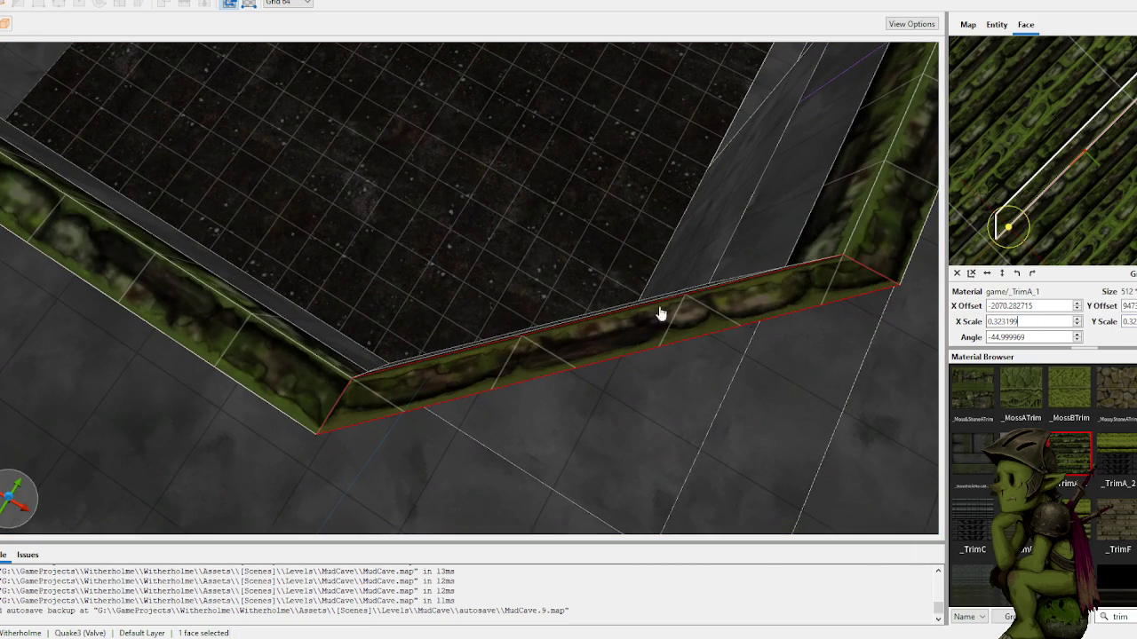
scroll(651, 328, down, 3)
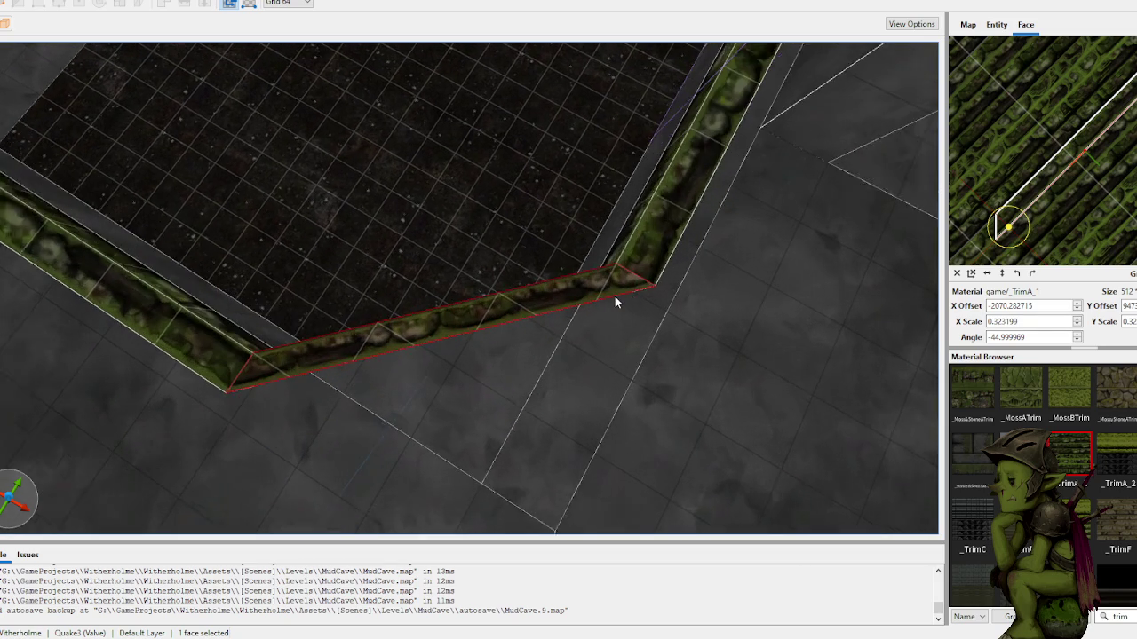
scroll(615, 302, up, 1)
key(alt+Left)
key(alt+Left)
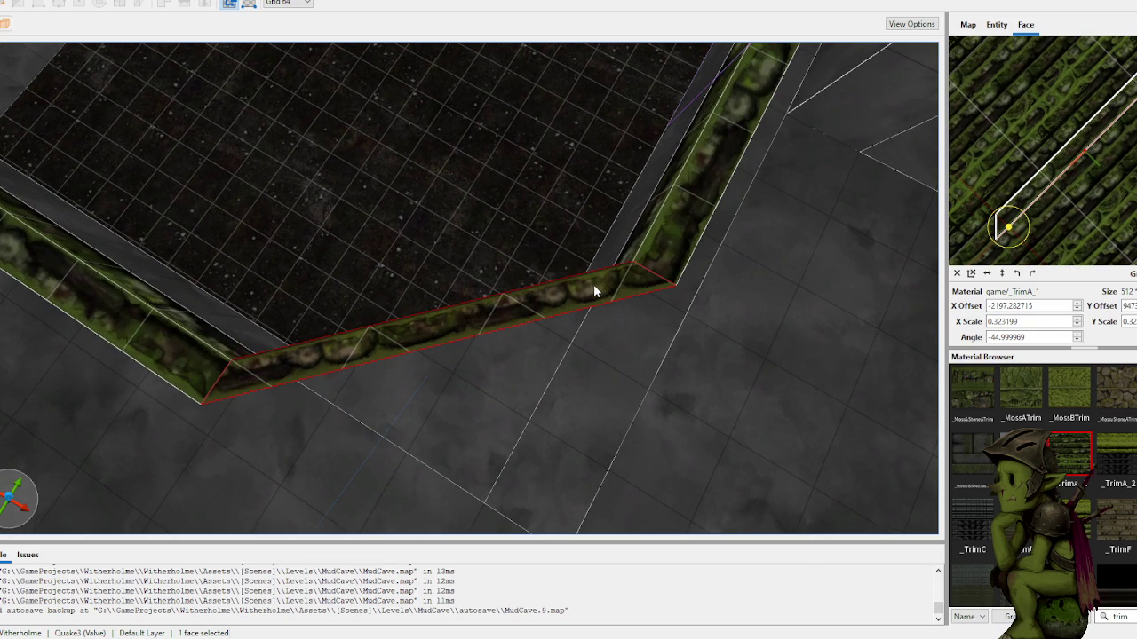
key(alt+Right)
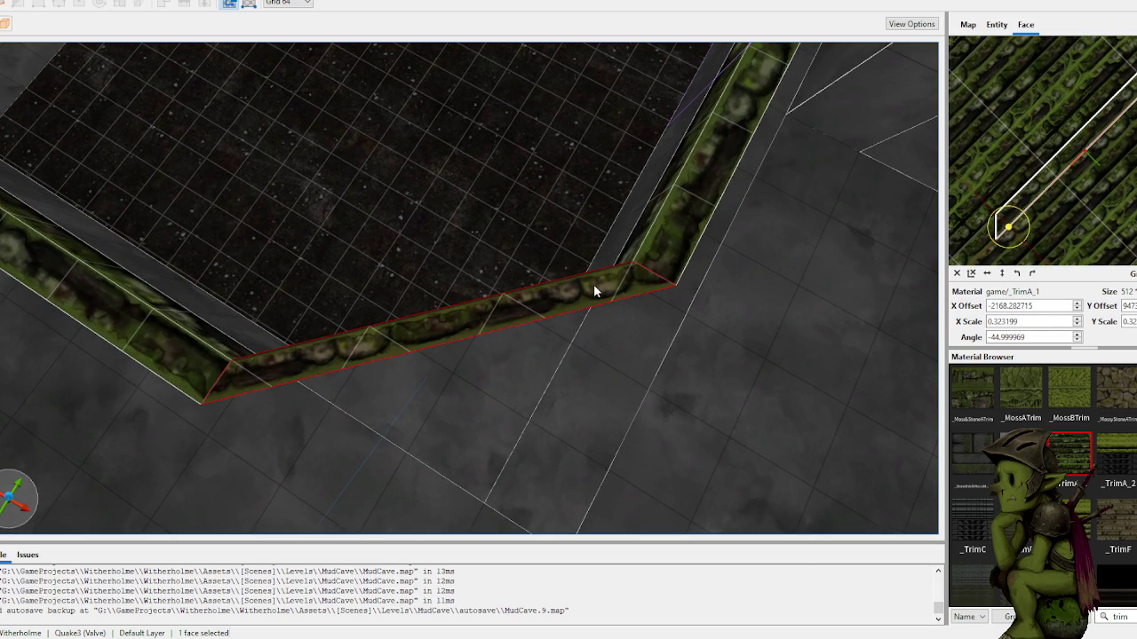
mouse_move(604, 286)
mouse_down()
mouse_move(588, 279)
mouse_move(609, 279)
mouse_move(543, 283)
mouse_move(563, 248)
mouse_move(545, 266)
mouse_move(533, 385)
mouse_move(542, 342)
mouse_move(483, 231)
mouse_move(545, 361)
mouse_up()
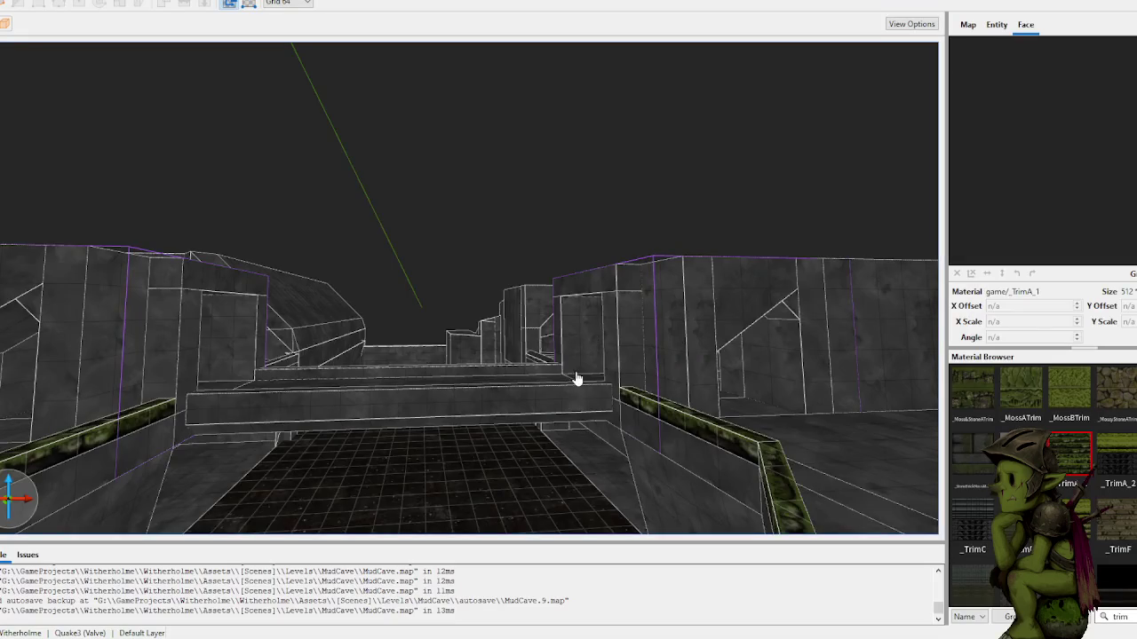
Step: Fly through the corridor up into the ceiling and select a grey PlasterA wall face
key(w)
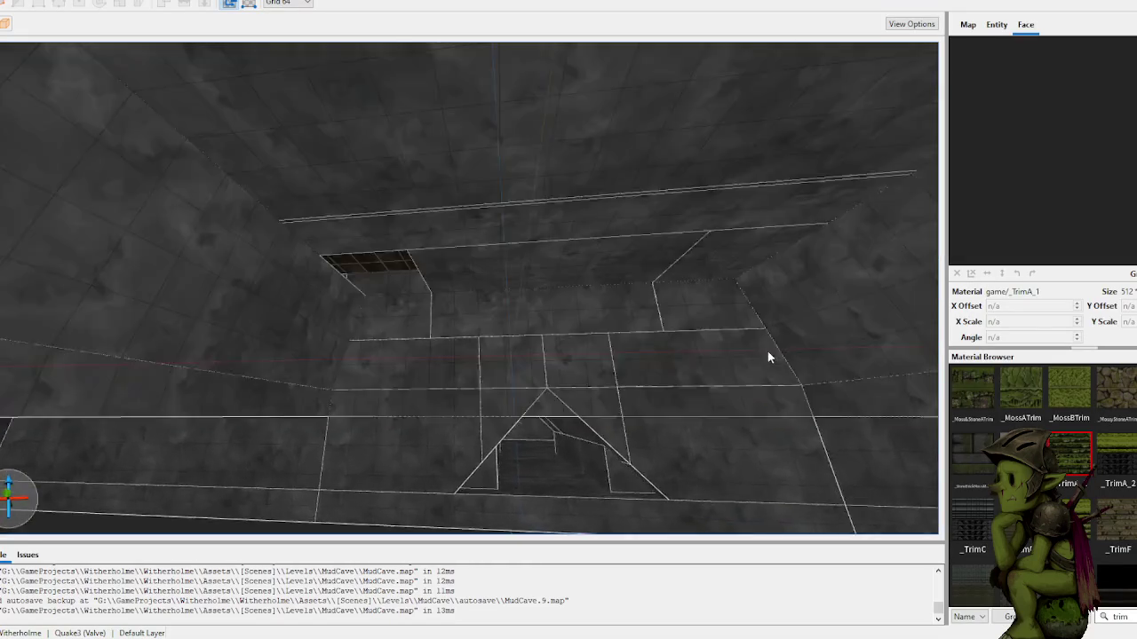
key(w)
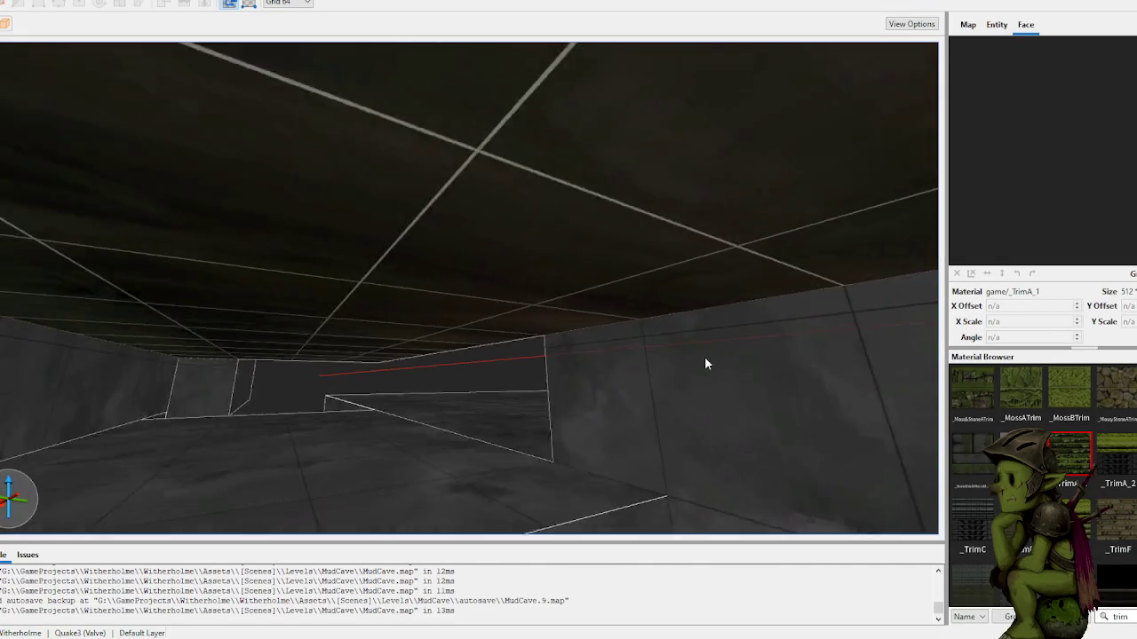
key(w)
key(w)
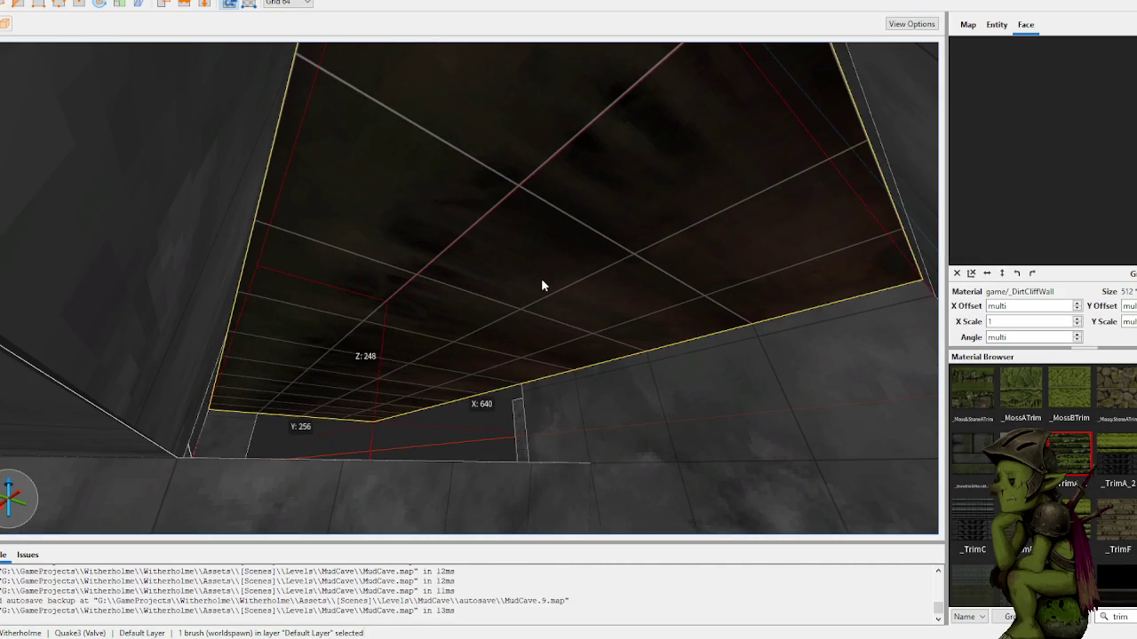
key(w)
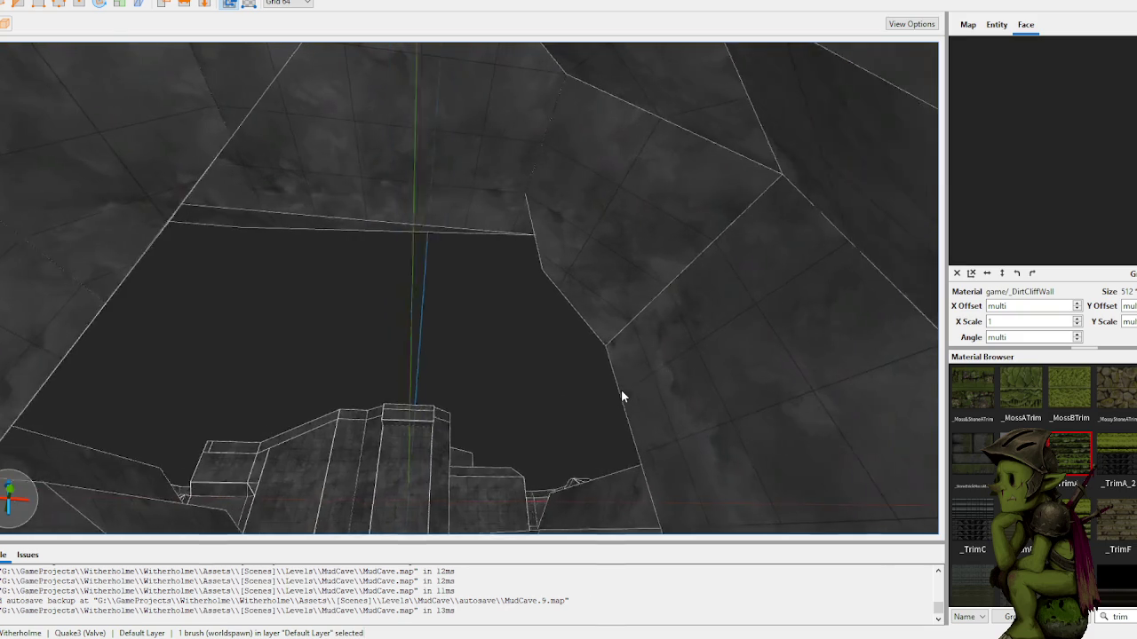
key(w)
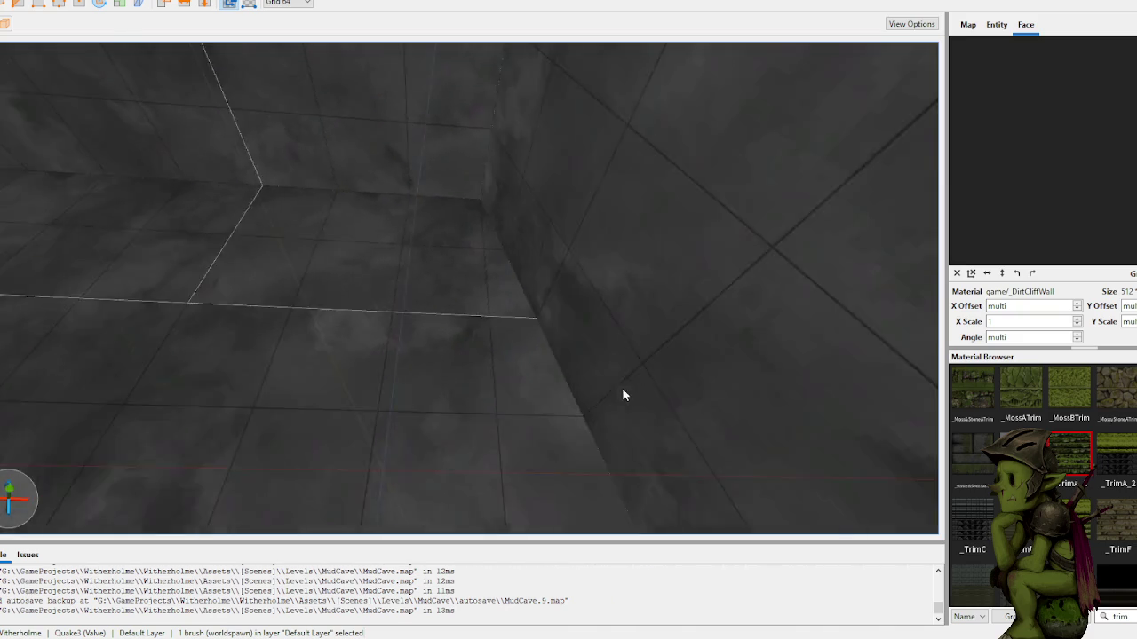
key(w)
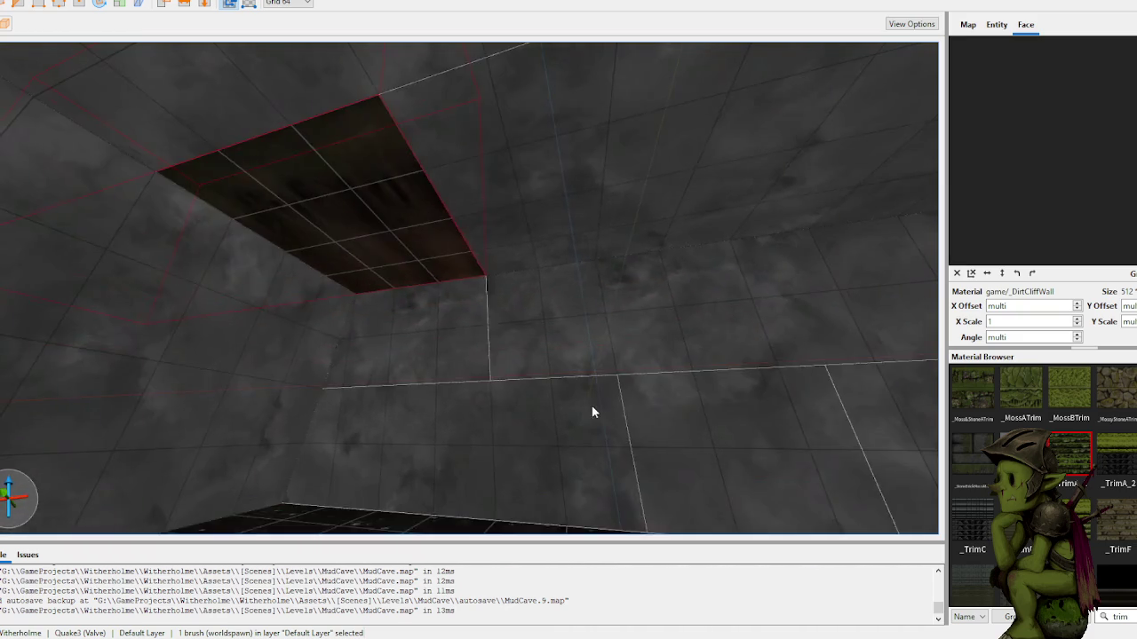
shift+click(509, 334)
Step: Back the camera away to see the selected face with the ceiling in view
key(s)
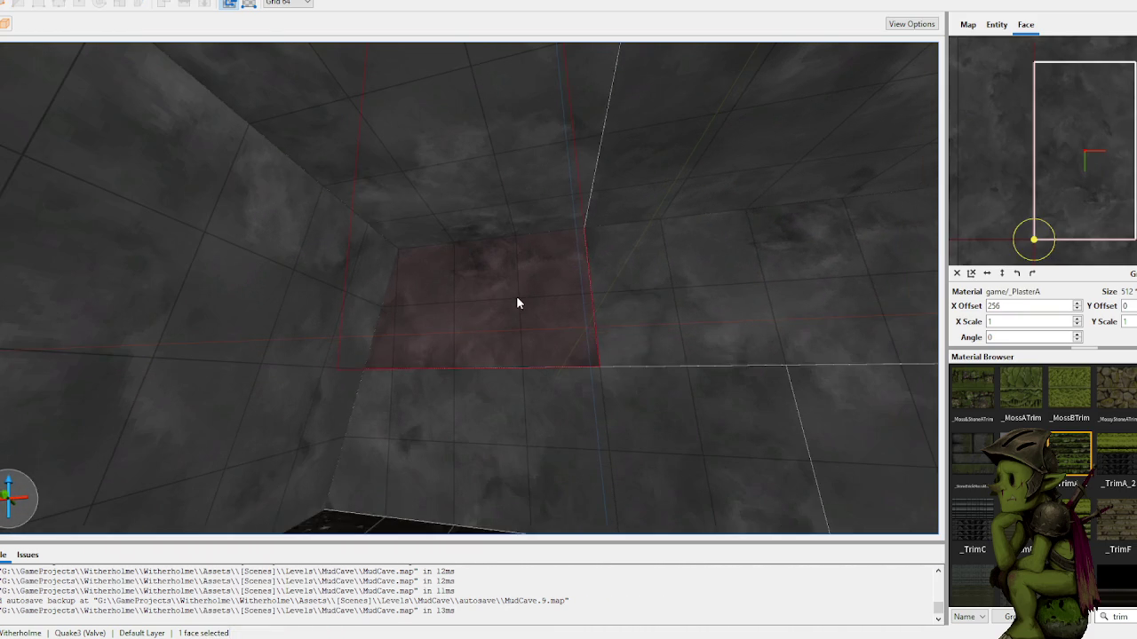
key(s)
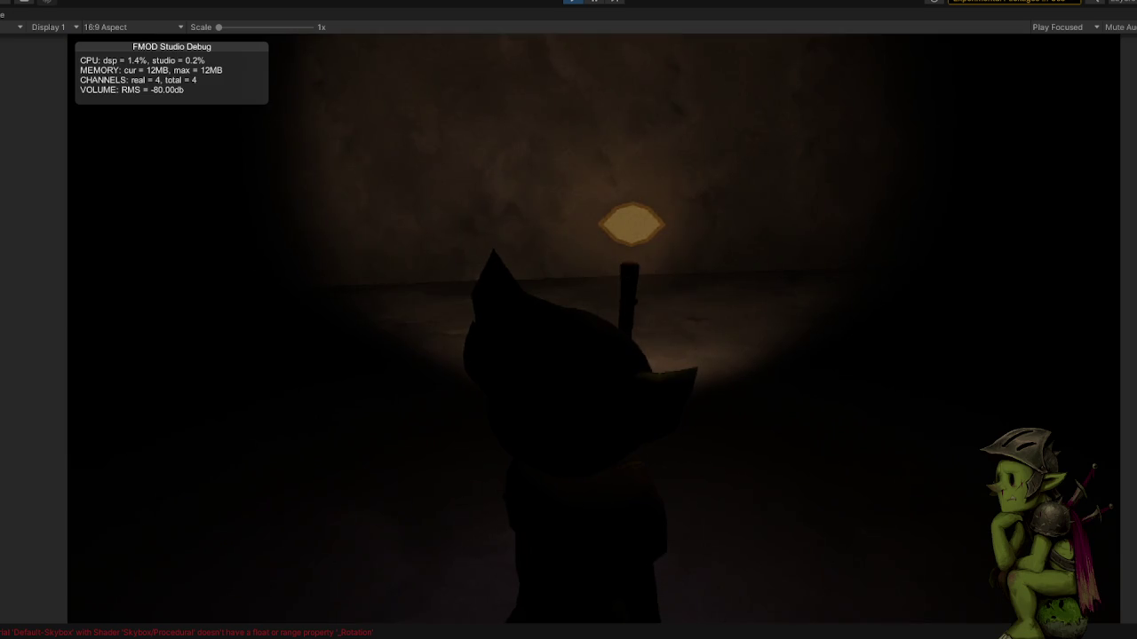
Step: Pause the running cave game with Escape and exit Unity's Play mode
key(Escape)
click(575, 1)
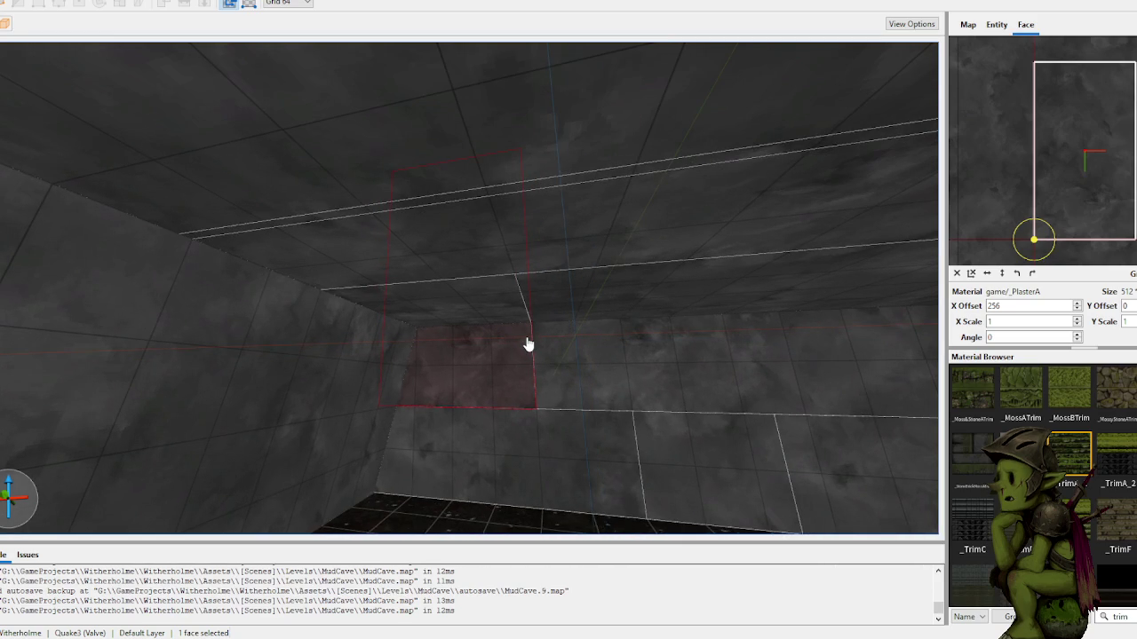
Step: Turn down the corridor and fly back over the connected rooms to frame the level
mouse_move(515, 299)
mouse_down()
mouse_move(753, 332)
mouse_move(689, 316)
mouse_move(534, 314)
mouse_move(532, 336)
mouse_move(512, 351)
mouse_move(736, 385)
mouse_move(731, 376)
mouse_move(731, 388)
mouse_move(636, 414)
mouse_move(535, 381)
mouse_move(667, 383)
mouse_move(609, 361)
mouse_move(612, 378)
mouse_move(586, 376)
mouse_up()
key(w)
key(s)
key(w)
key(w)
key(d)
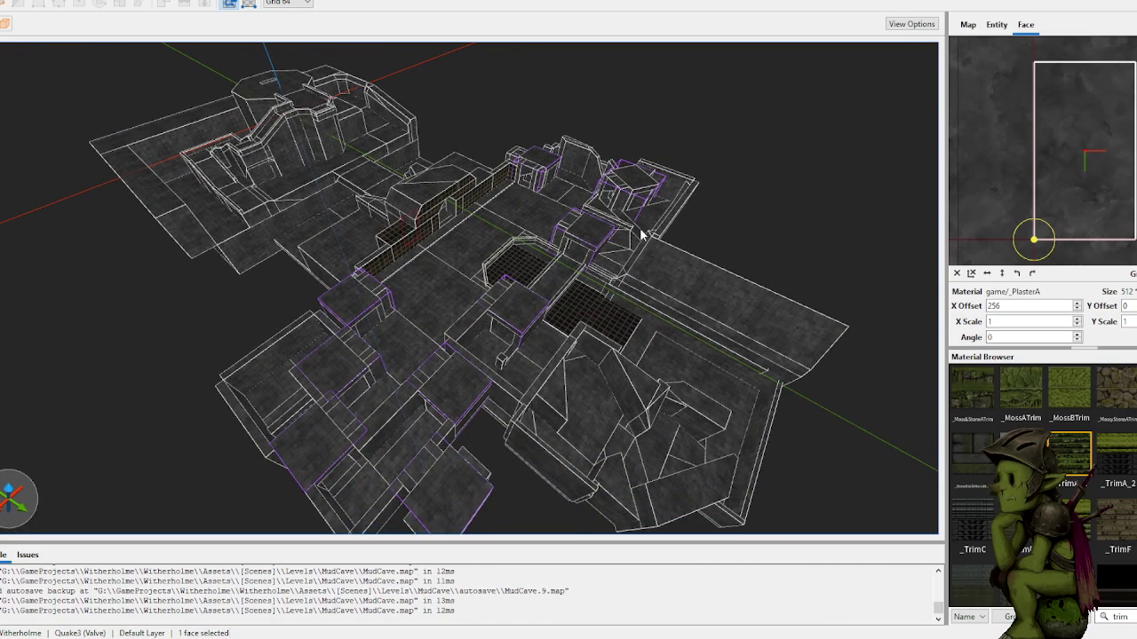